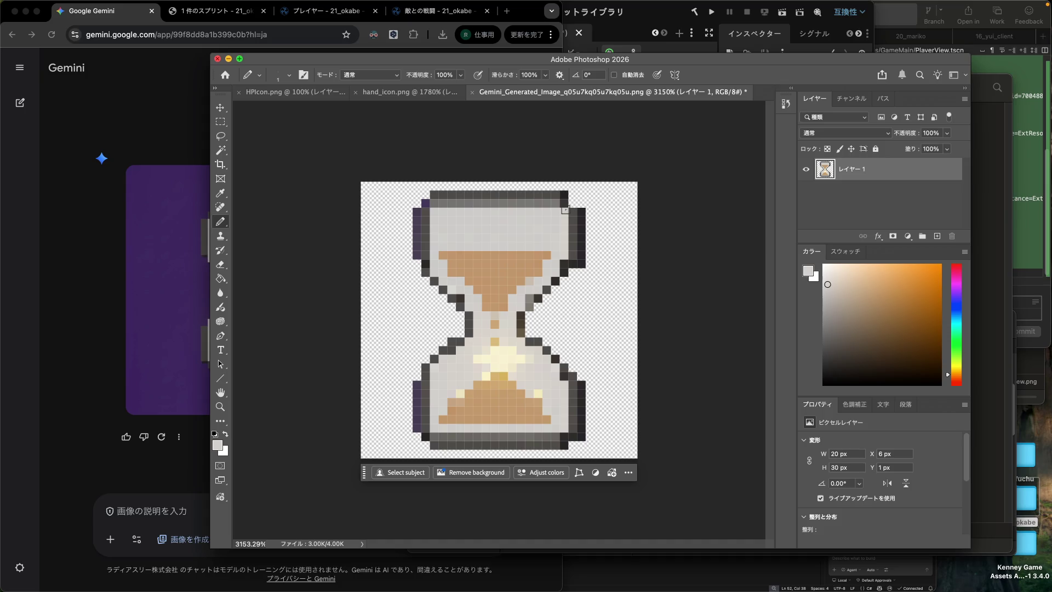
# Step: Sample the hourglass outline's dark grey, return to the Pencil, and bring up Save As
pyautogui.press('i')
pyautogui.click(574, 212)
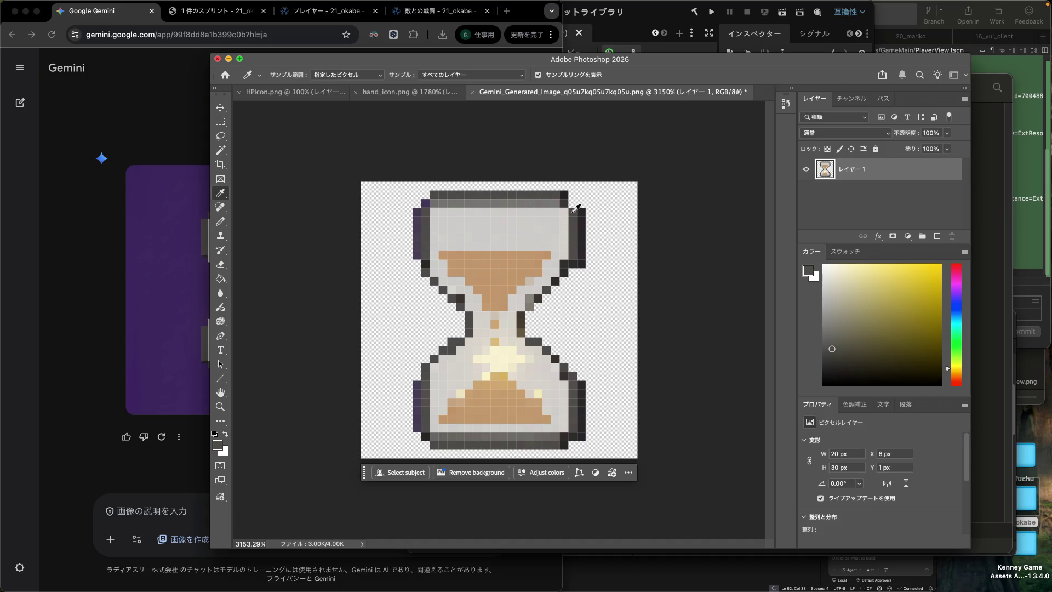
pyautogui.press('b')
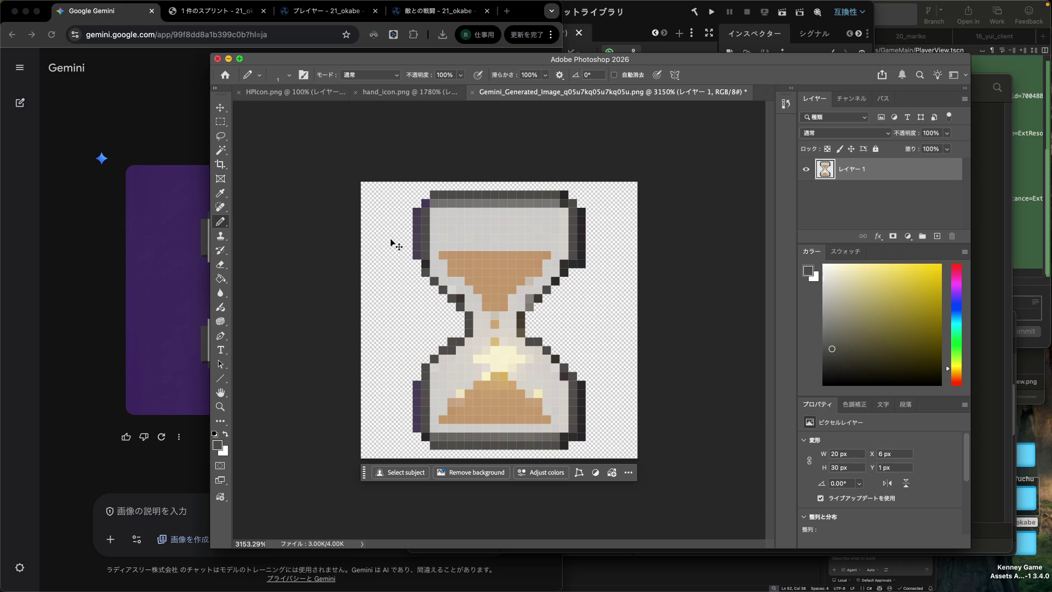
pyautogui.press('super+shift+s')
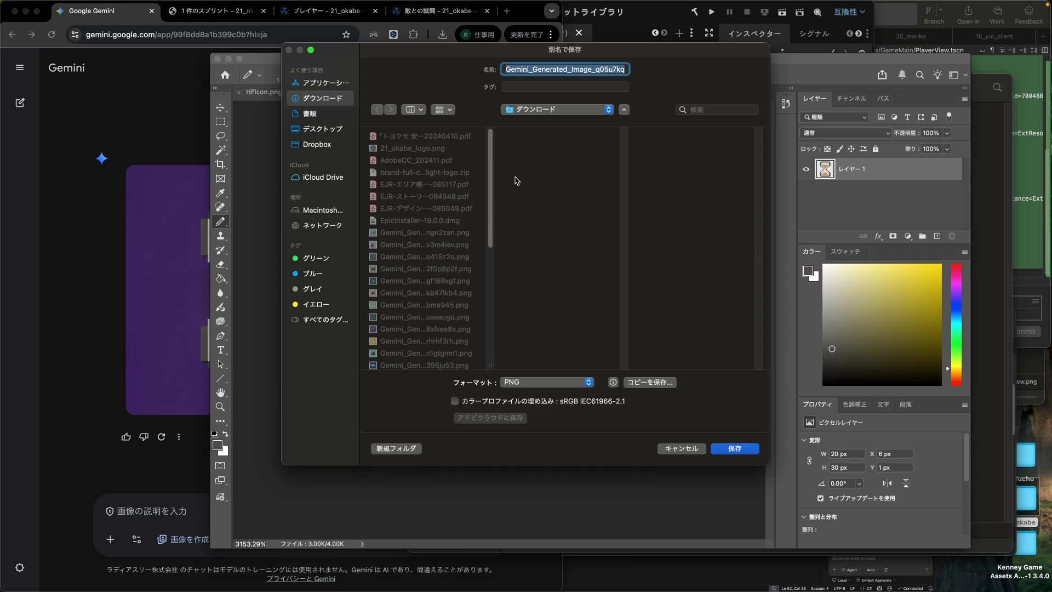
# Step: Save the hourglass as timer_icon.png PNG in the desktop project's Resources/UI folder
pyautogui.click(328, 129)
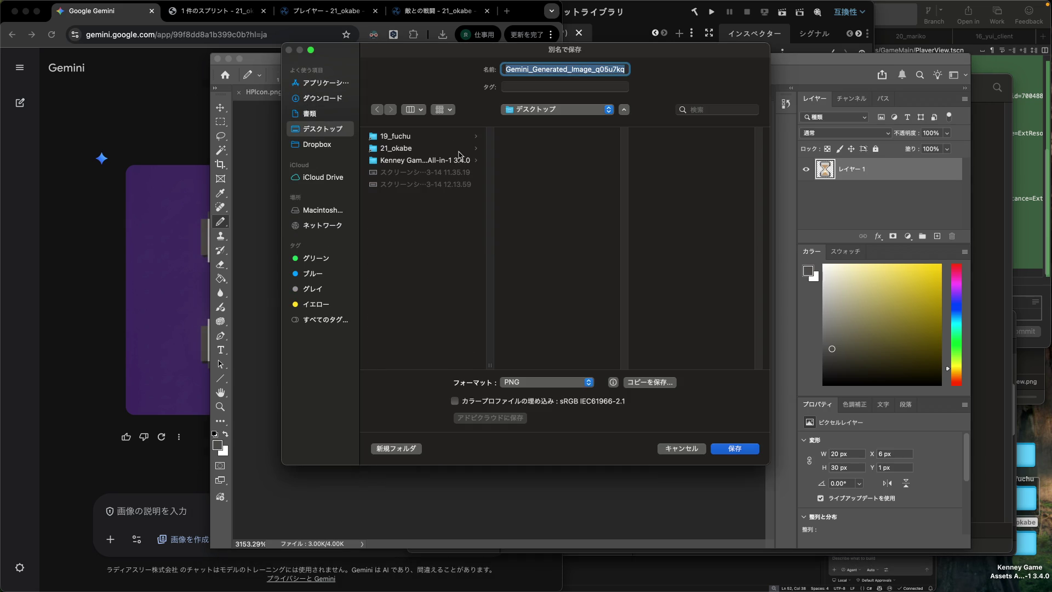
pyautogui.click(438, 153)
pyautogui.click(562, 201)
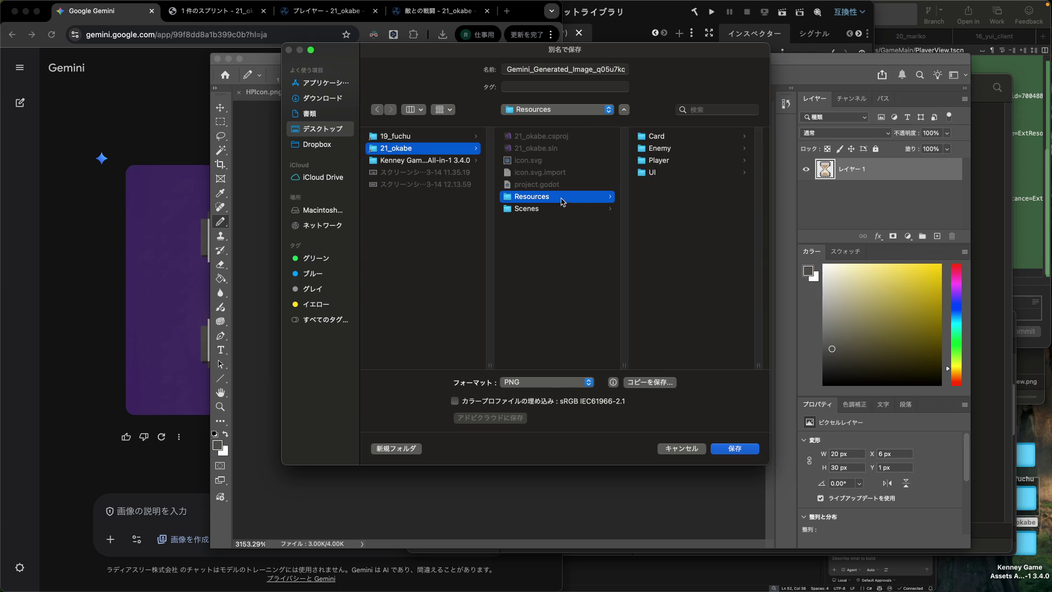
pyautogui.click(657, 173)
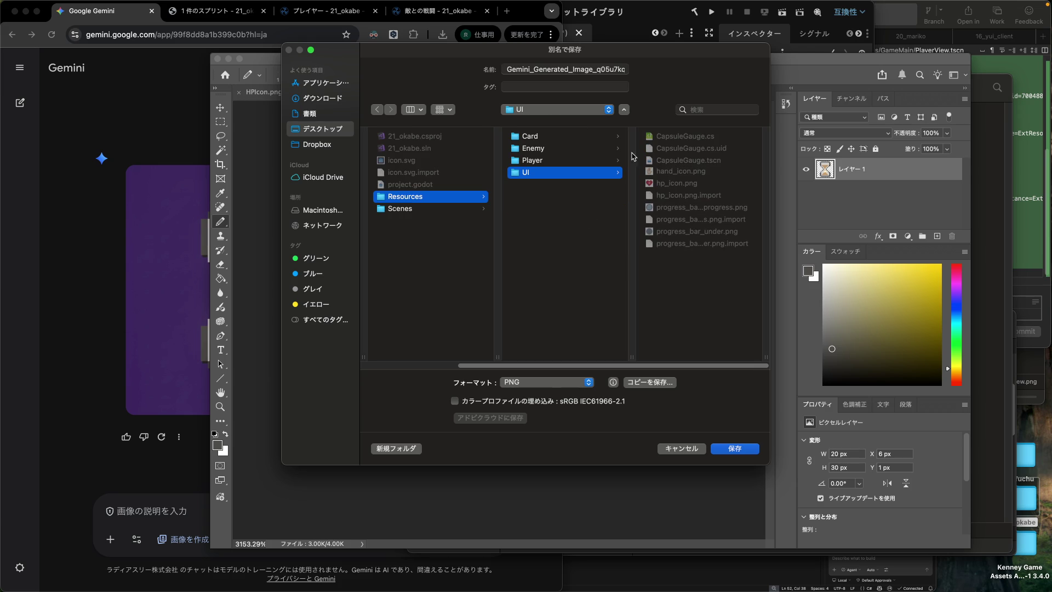
pyautogui.doubleClick(541, 68)
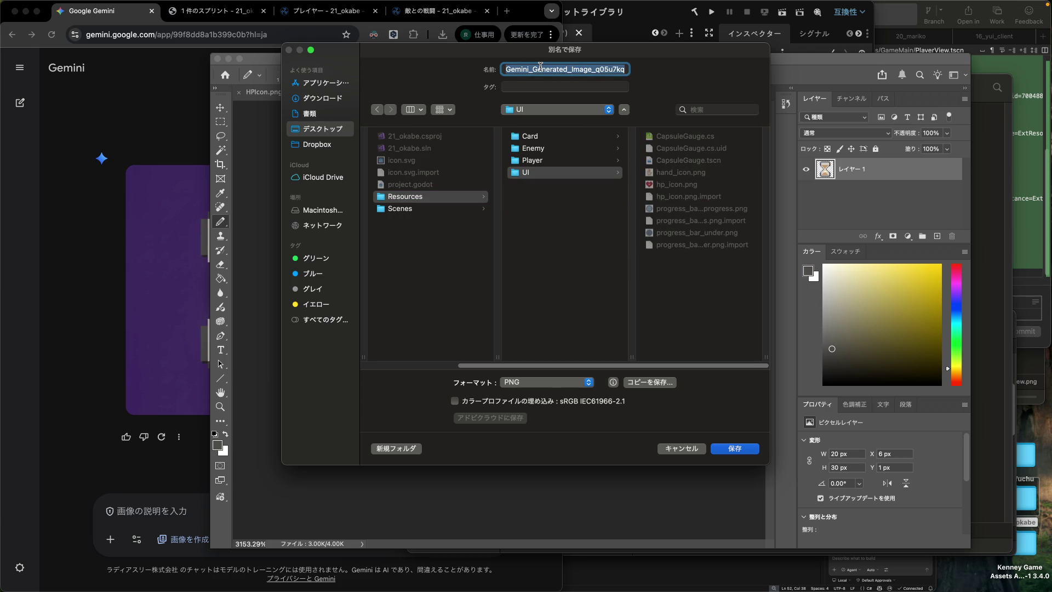
pyautogui.write('timer_.png')
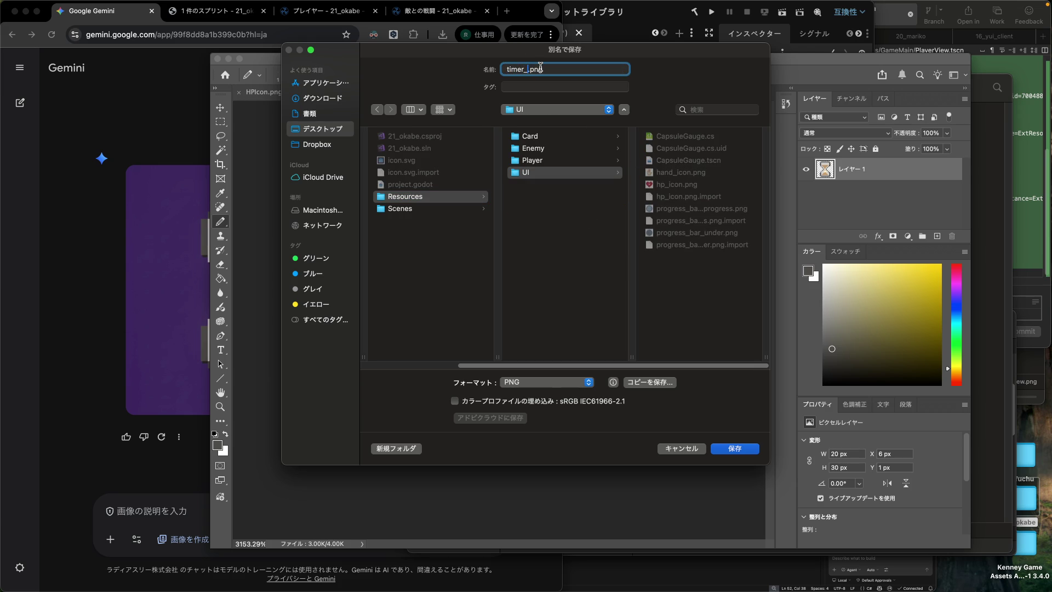
pyautogui.write('icon')
pyautogui.press('Return')
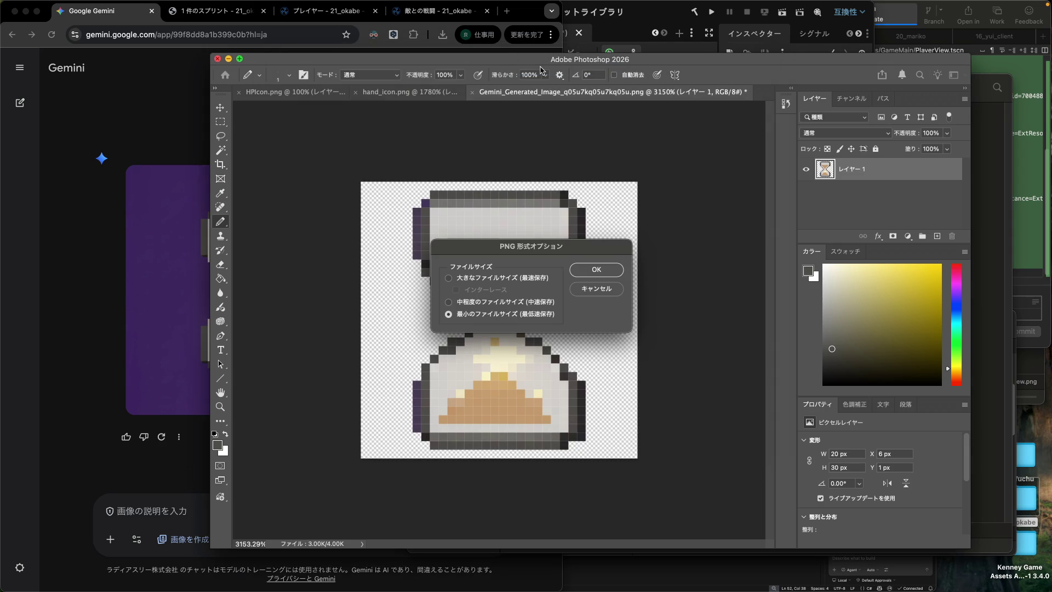
pyautogui.press('Return')
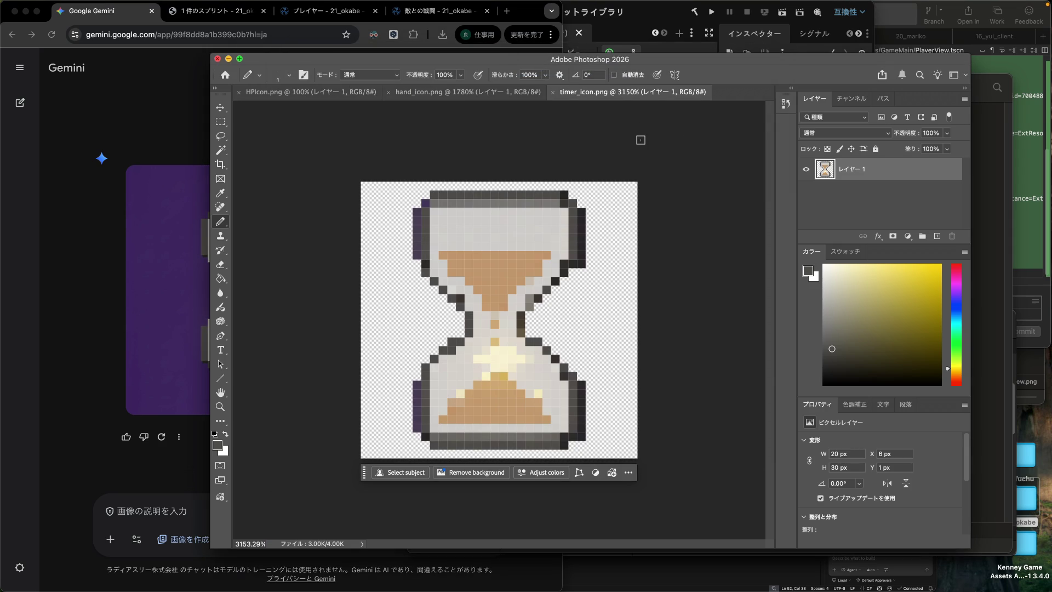
# Step: Duplicate the HPIcon heart sprite and place the copy between HPLabel and LimitGauge
pyautogui.click(648, 31)
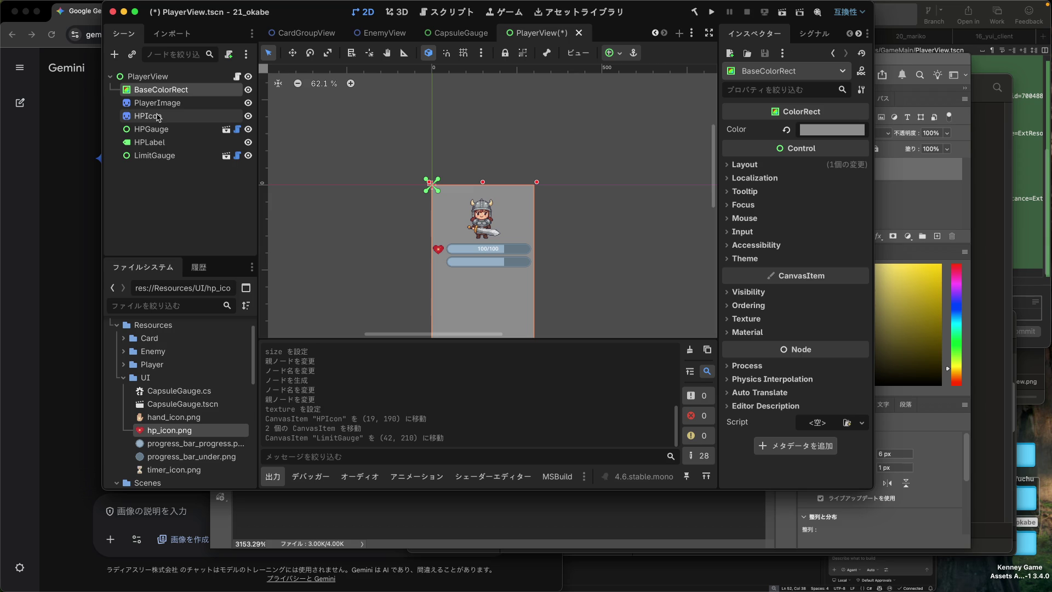
pyautogui.rightClick(156, 78)
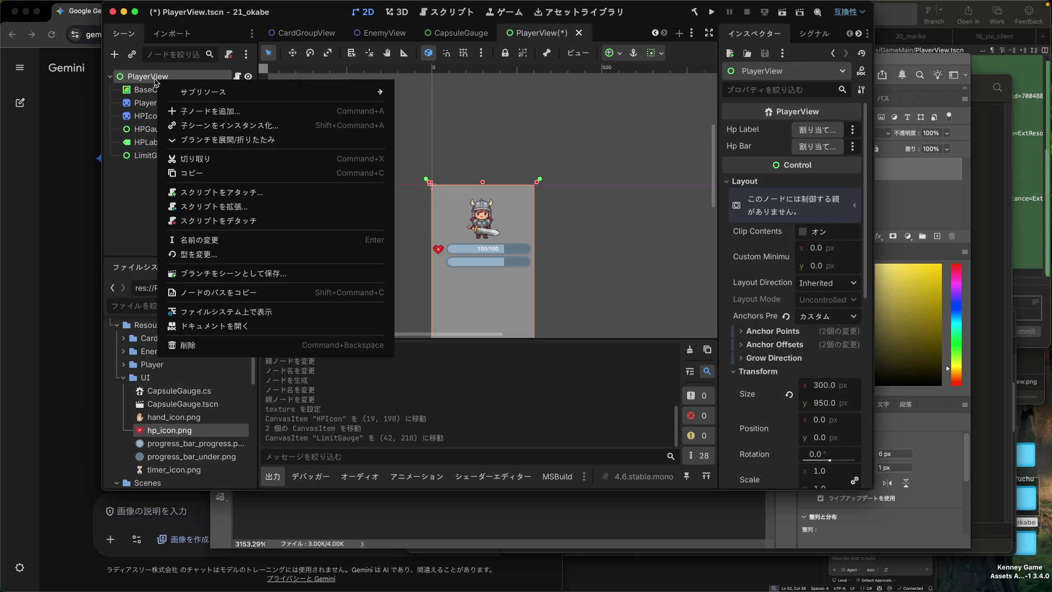
pyautogui.click(140, 117)
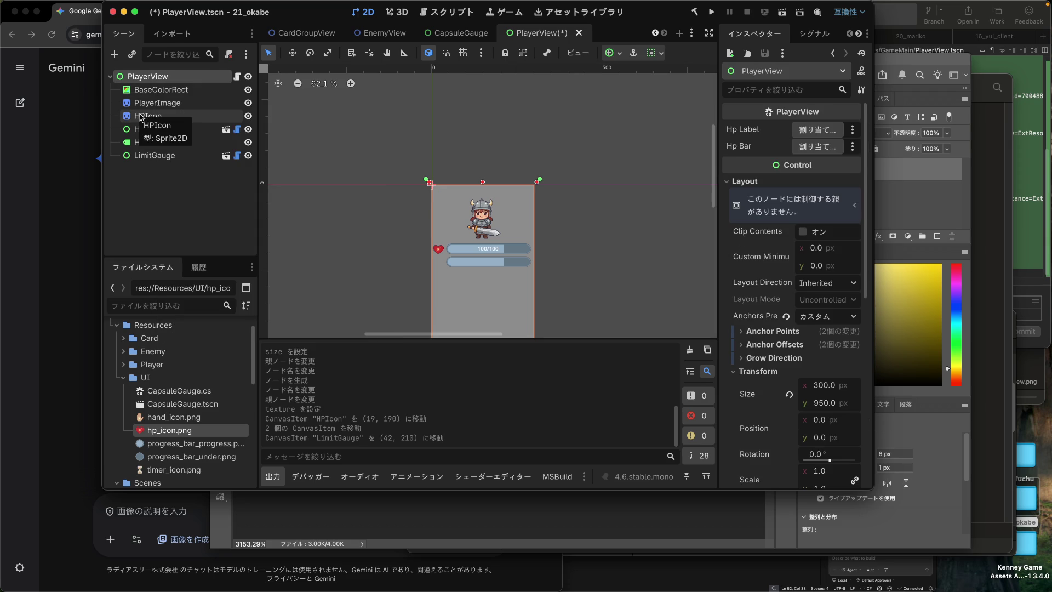
pyautogui.hotkey('ctrl', 'c')
pyautogui.hotkey('ctrl', 'v')
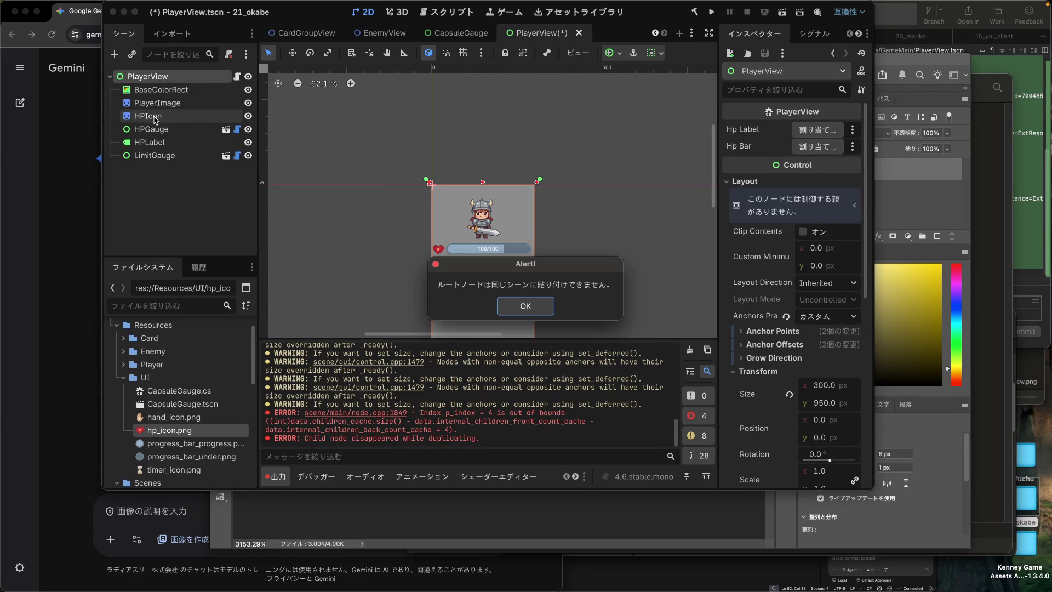
pyautogui.click(523, 306)
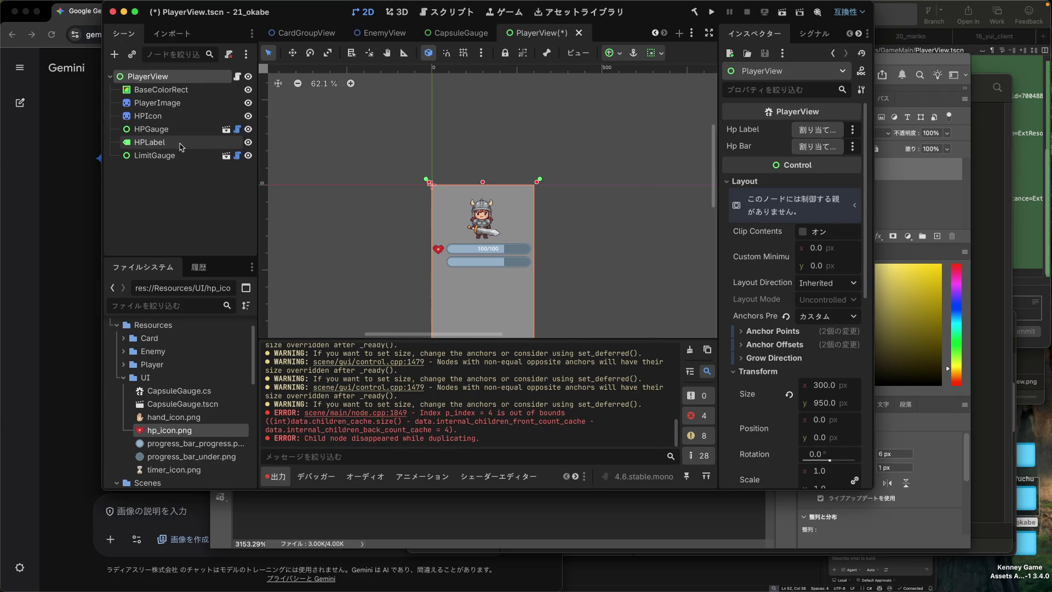
pyautogui.click(156, 117)
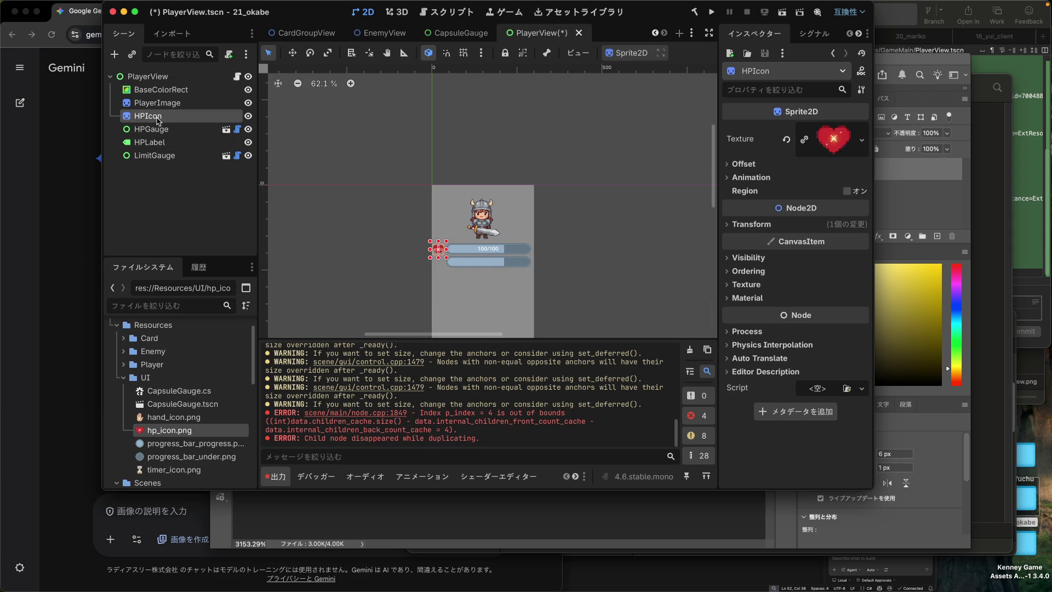
pyautogui.hotkey('ctrl', 'v')
pyautogui.moveTo(158, 129); pyautogui.dragTo(158, 160)
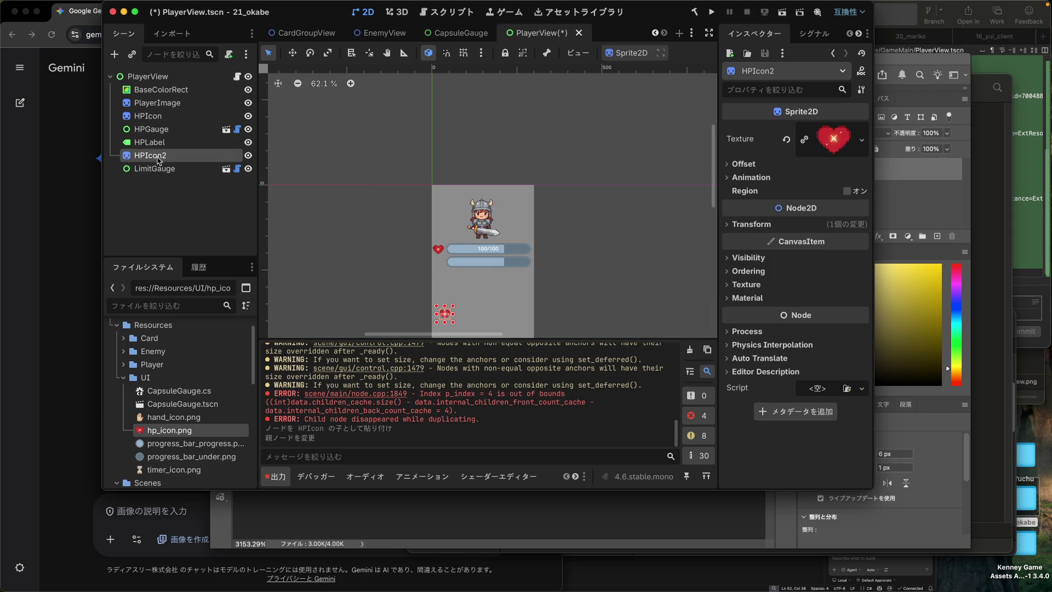
# Step: Rename the copied HPIcon2 node to LimitIcon
pyautogui.click(158, 156)
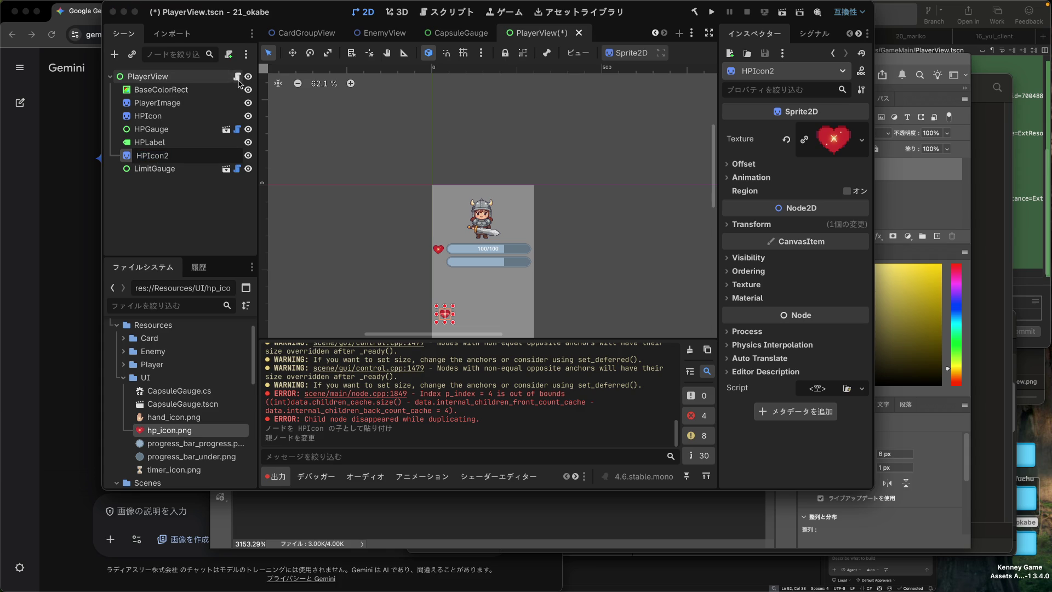
pyautogui.hotkey('ctrl', 'space')
pyautogui.write('Limit')
pyautogui.press('Return')
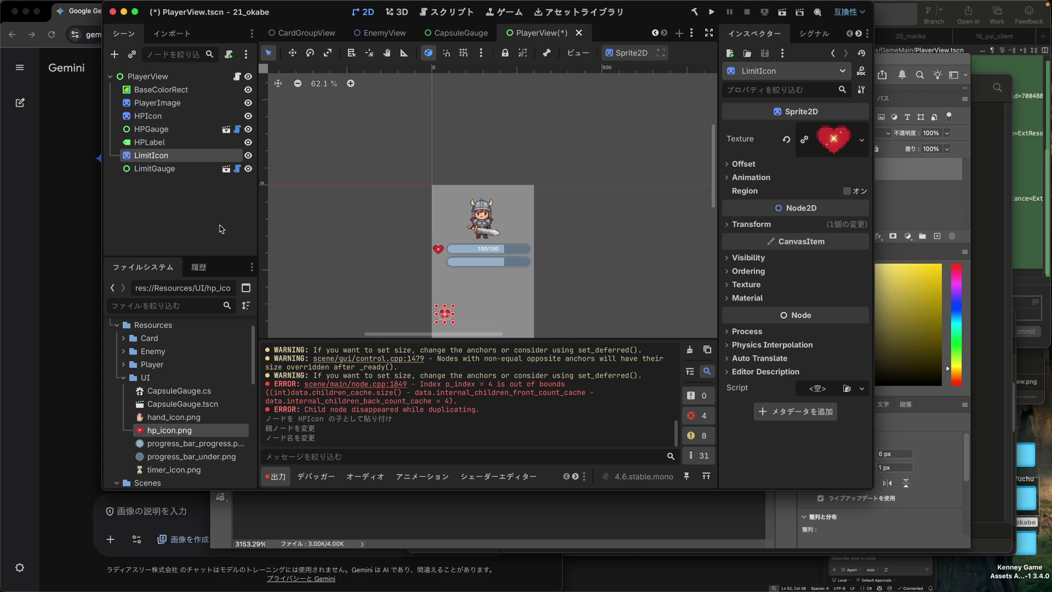
# Step: Move LimitIcon beside the second gauge at (19, 226) and give it the hand_icon.png texture
pyautogui.moveTo(448, 315); pyautogui.dragTo(442, 261)
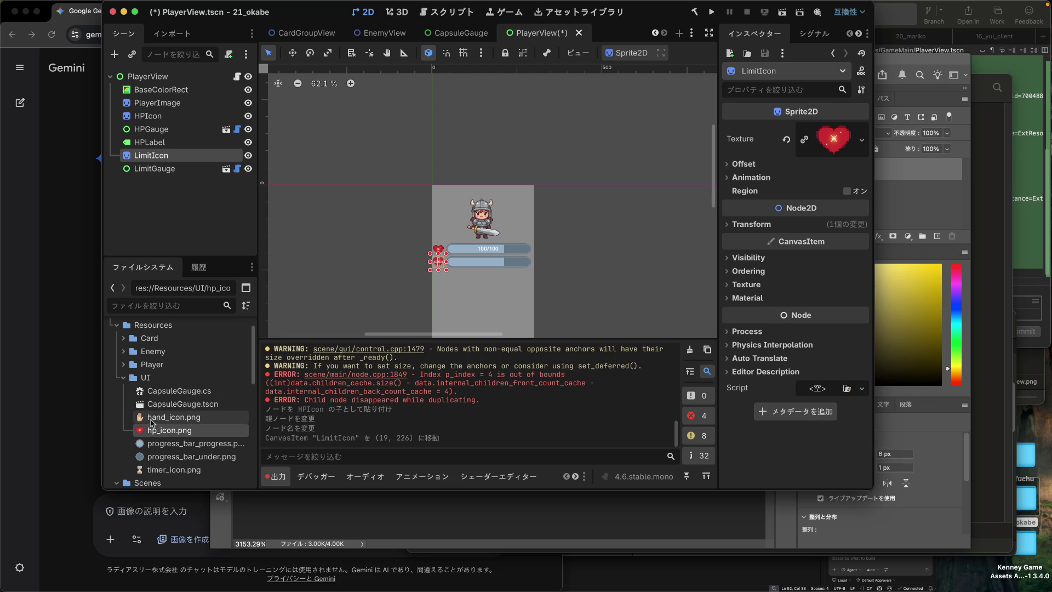
pyautogui.moveTo(160, 417)
pyautogui.mouseDown()
pyautogui.moveTo(599, 323)
pyautogui.moveTo(832, 138)
pyautogui.mouseUp()
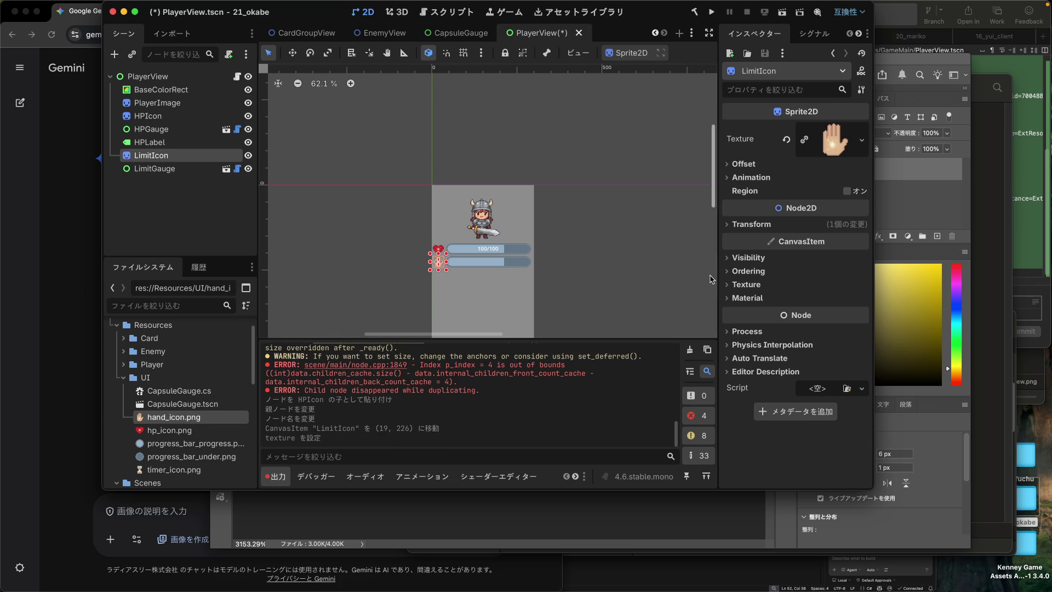
pyautogui.click(385, 277)
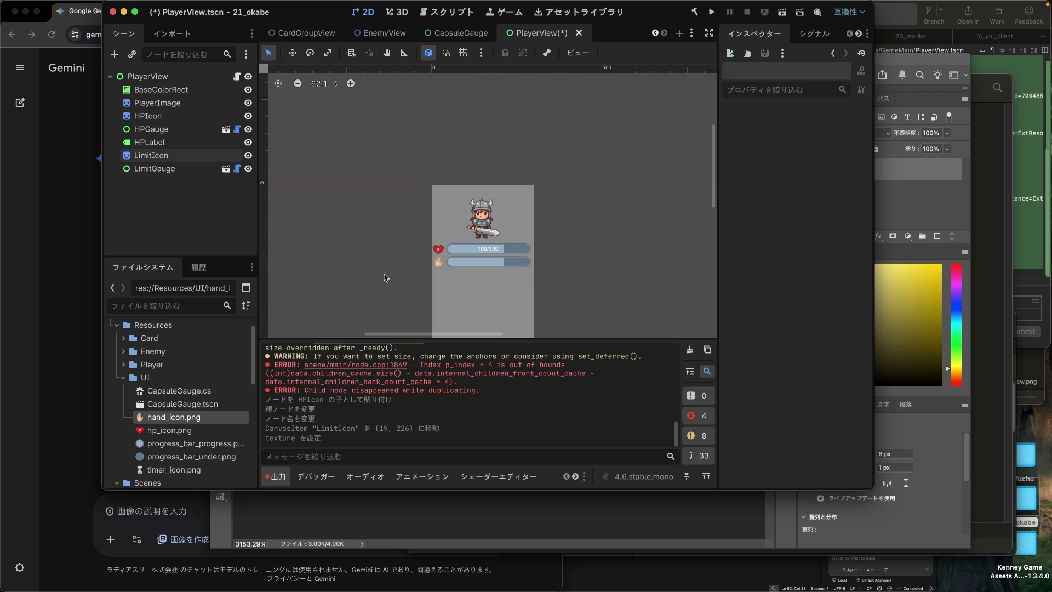
pyautogui.scroll(-1, 385, 276)
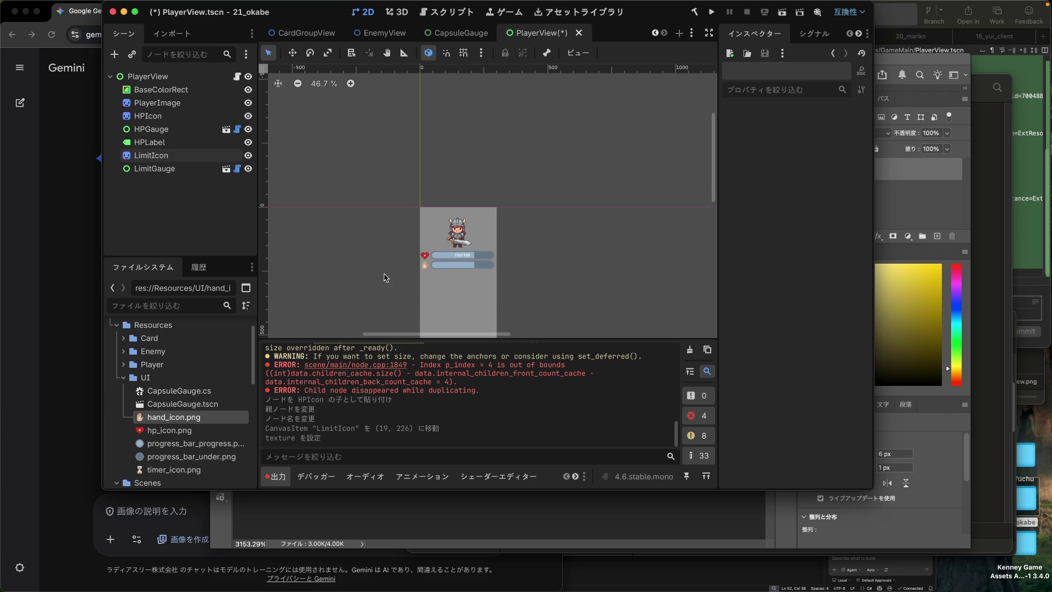
# Step: Duplicate HPLabel at the end of the node list and rename the copy LimitLabel
pyautogui.click(190, 148)
pyautogui.hotkey('ctrl', 'shift', 'v')
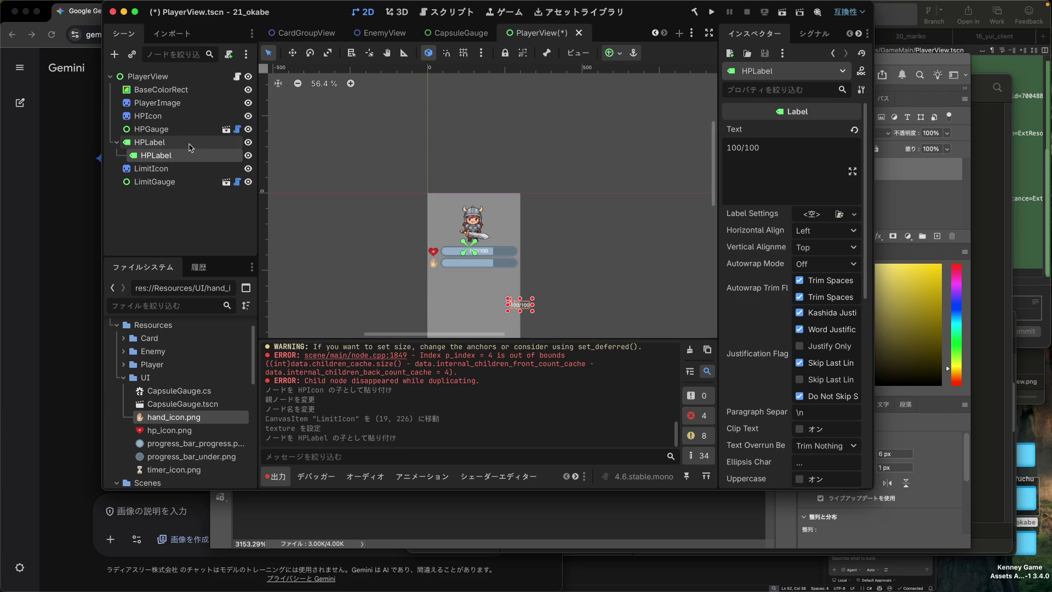
pyautogui.moveTo(179, 160); pyautogui.dragTo(167, 187)
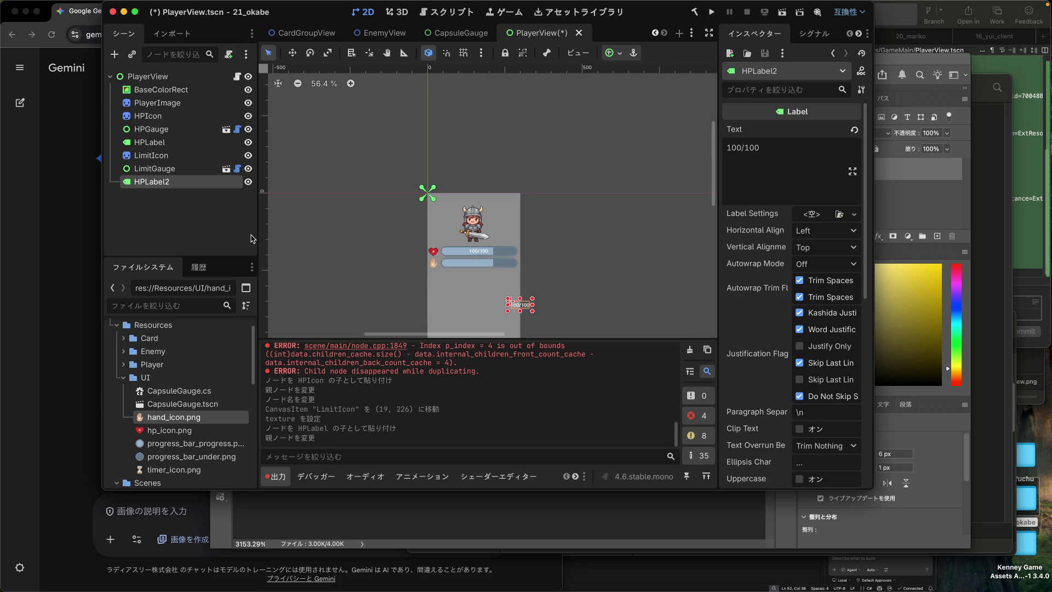
pyautogui.doubleClick(160, 183)
pyautogui.hotkey('shift', 'Right')
pyautogui.hotkey('shift', 'Right')
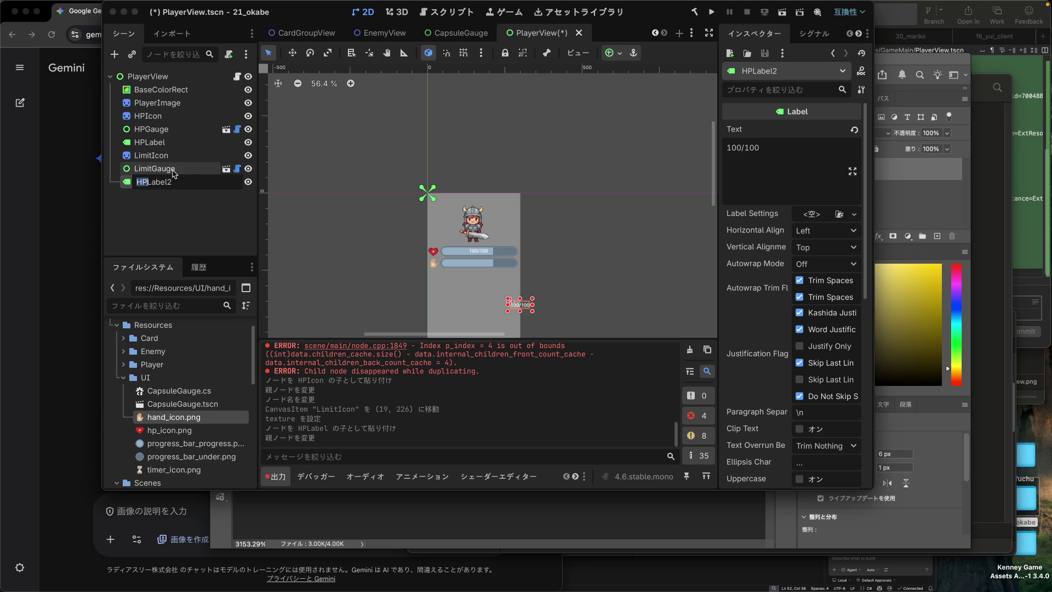
pyautogui.write('Limit')
pyautogui.press('Return')
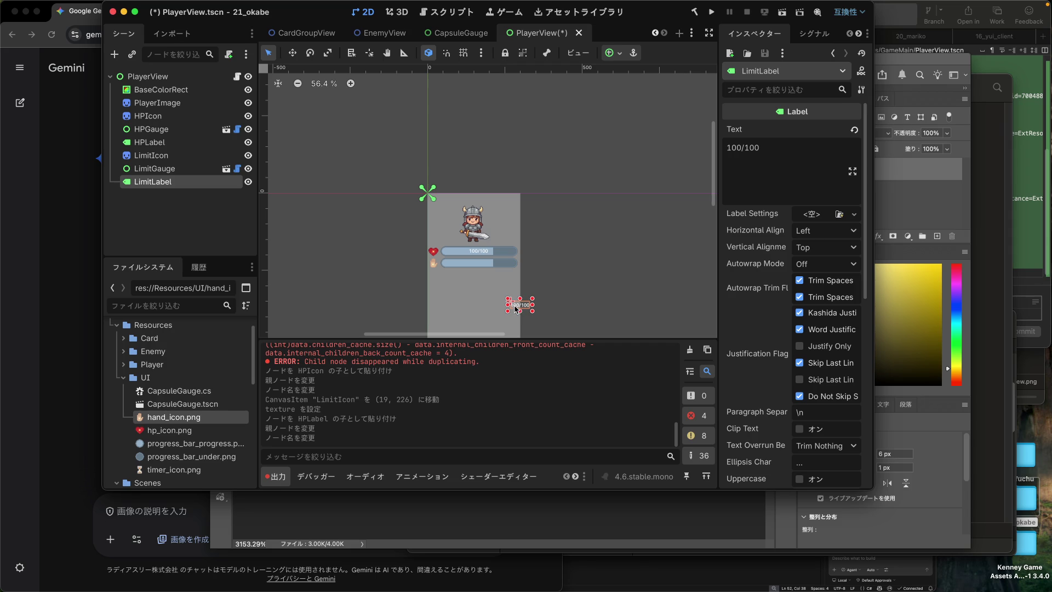
# Step: Position LimitLabel over the limit gauge at (133, 213) and save PlayerView
pyautogui.moveTo(519, 308); pyautogui.dragTo(475, 262)
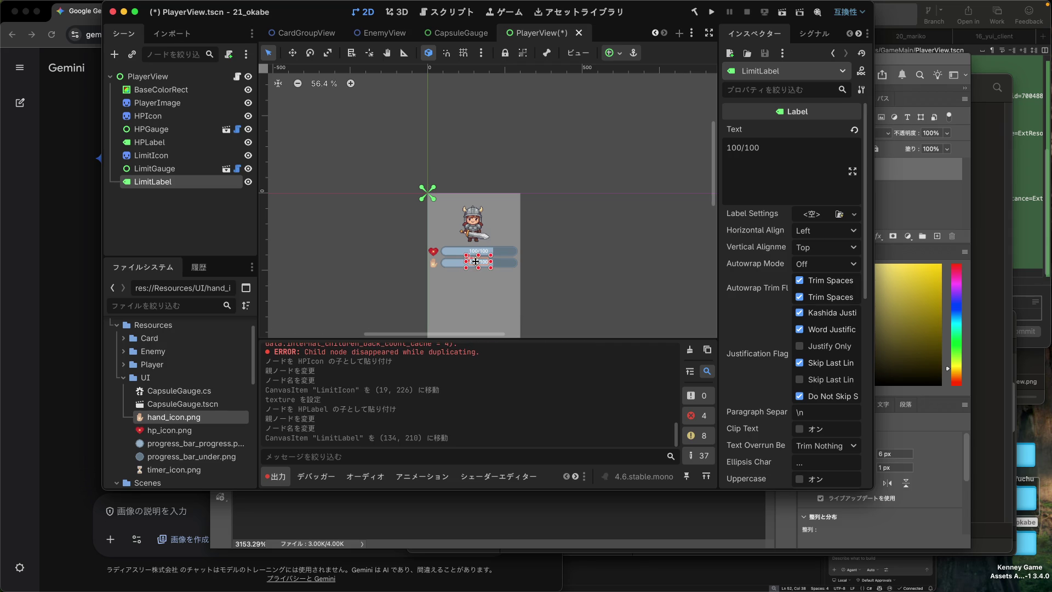
pyautogui.click(478, 290)
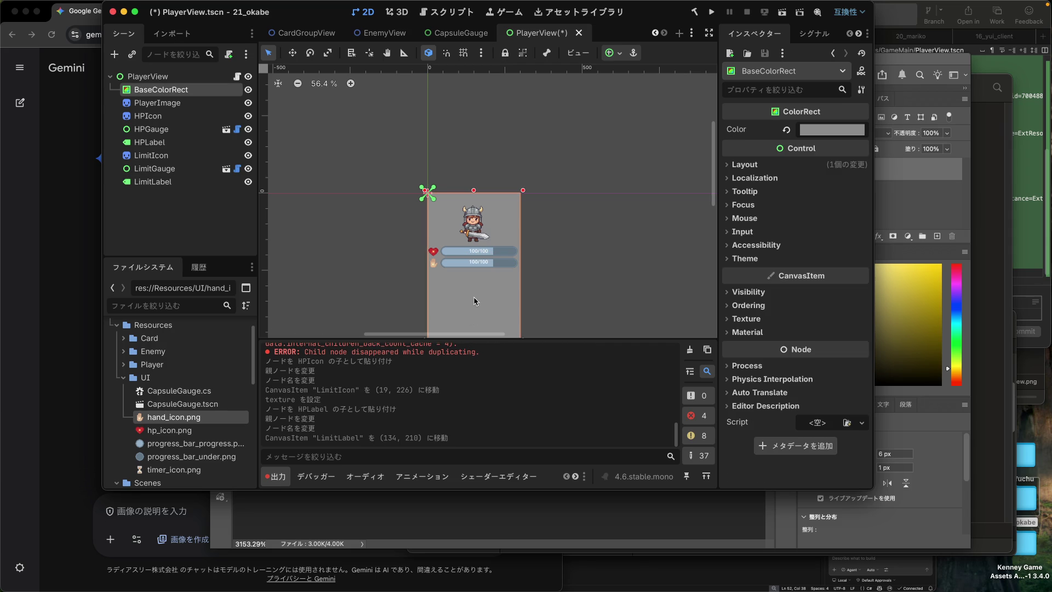
pyautogui.click(480, 263)
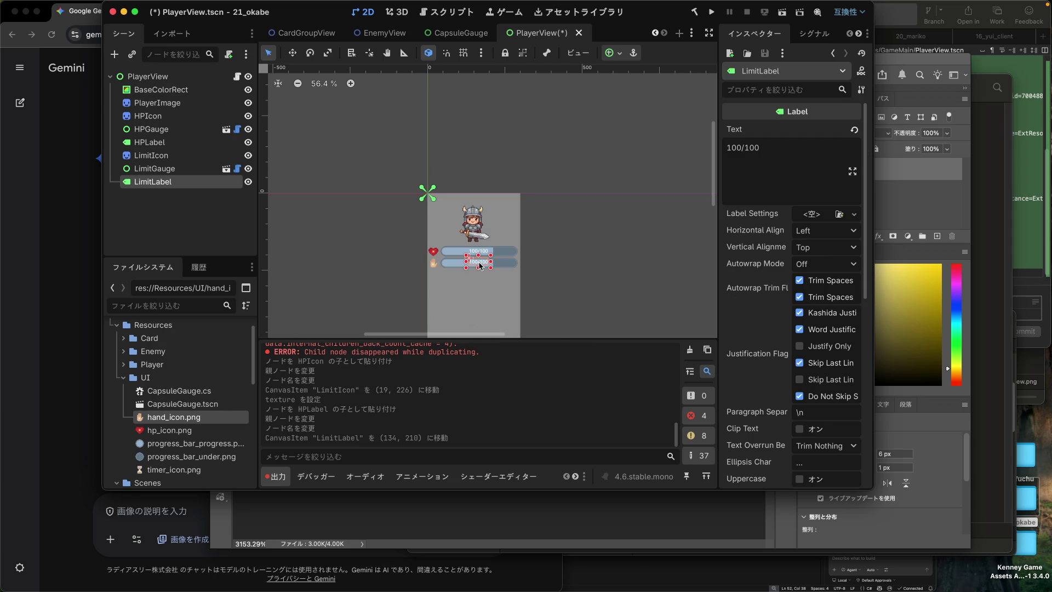
pyautogui.moveTo(480, 261); pyautogui.dragTo(481, 262)
pyautogui.click(475, 290)
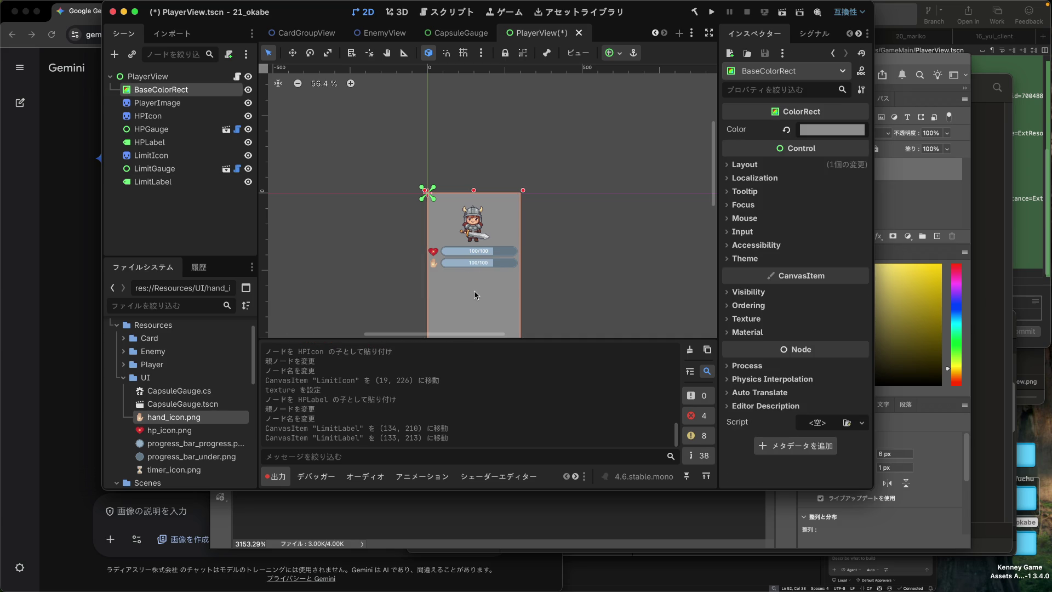
pyautogui.scroll(-1, 475, 290)
pyautogui.scroll(-2, 556, 285)
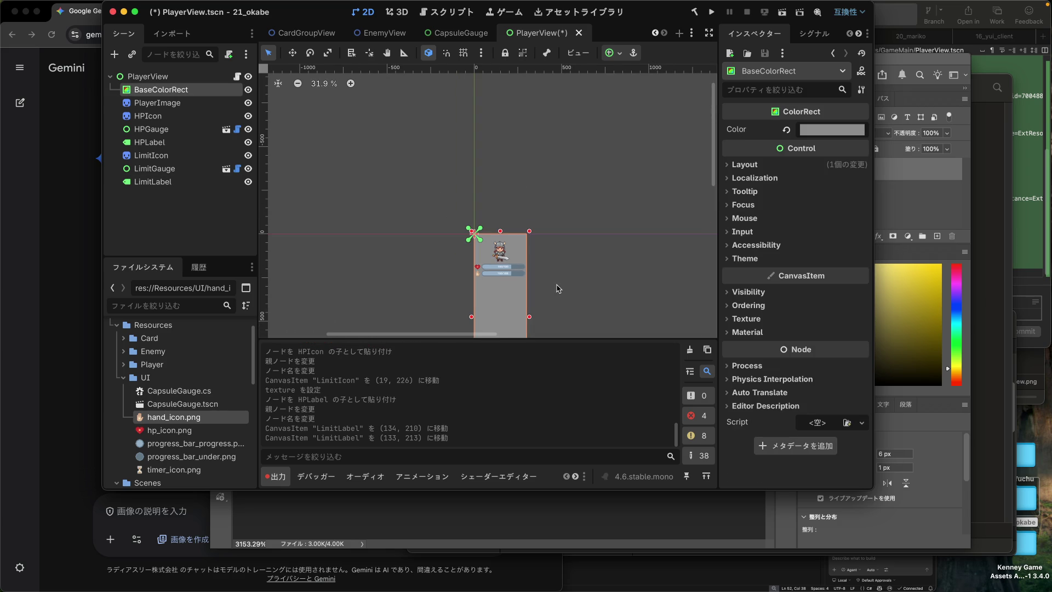
pyautogui.click(550, 313)
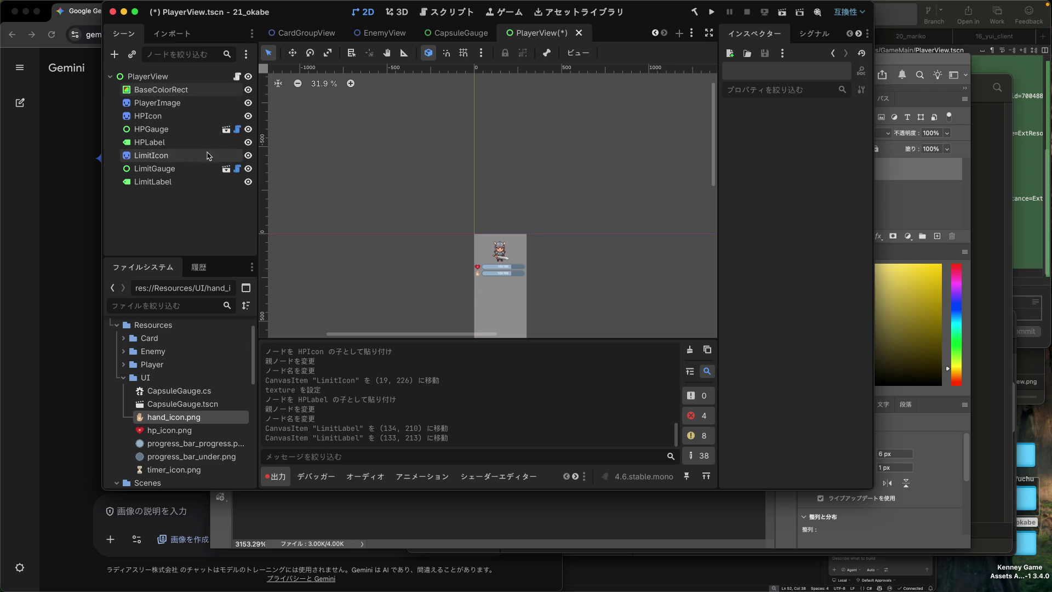
pyautogui.press('super+s')
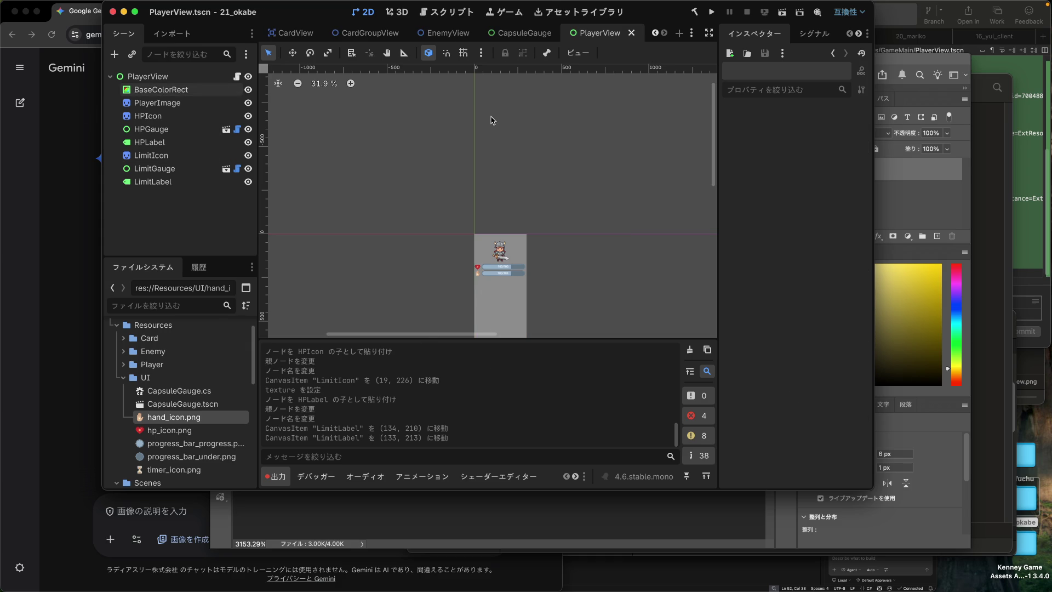
pyautogui.click(995, 166)
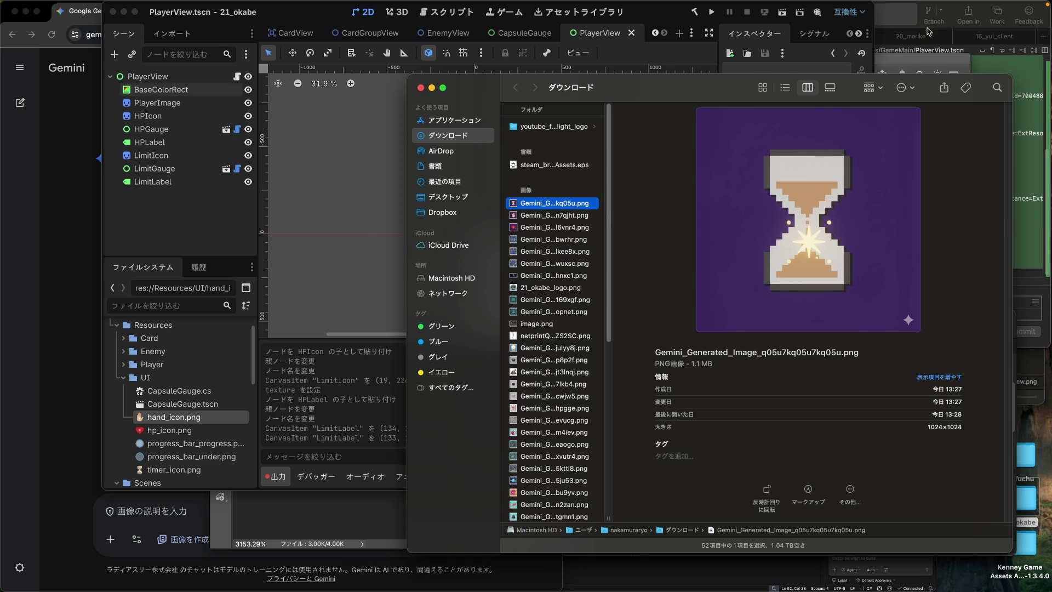
# Step: Stage the four new UI icon files and commit them with a Japanese turn-limit icon subject
pyautogui.click(900, 33)
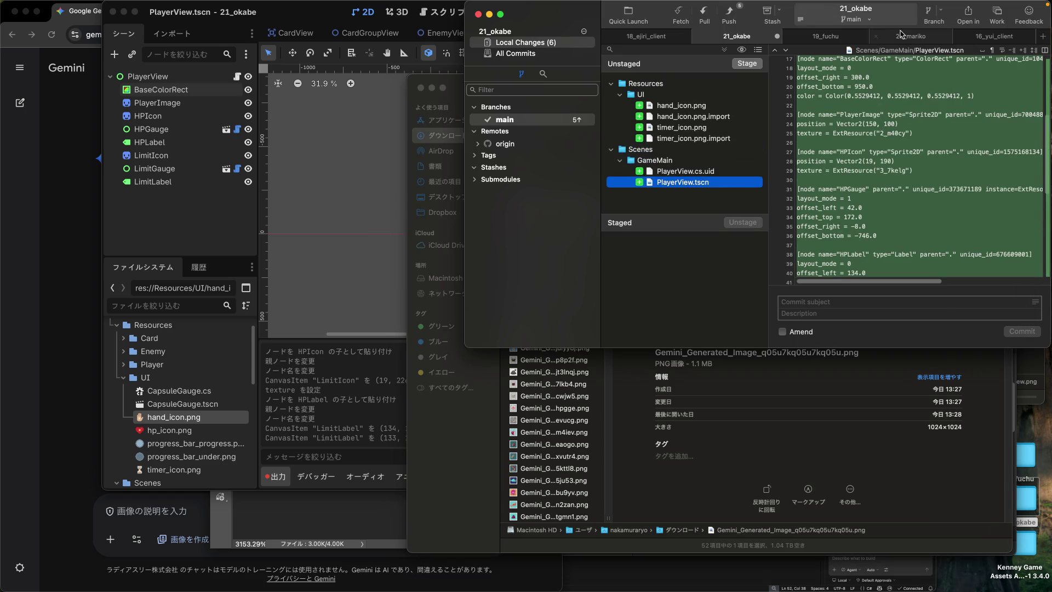
pyautogui.click(669, 109)
pyautogui.keyDown('shift'); pyautogui.click(673, 139); pyautogui.keyUp('shift')
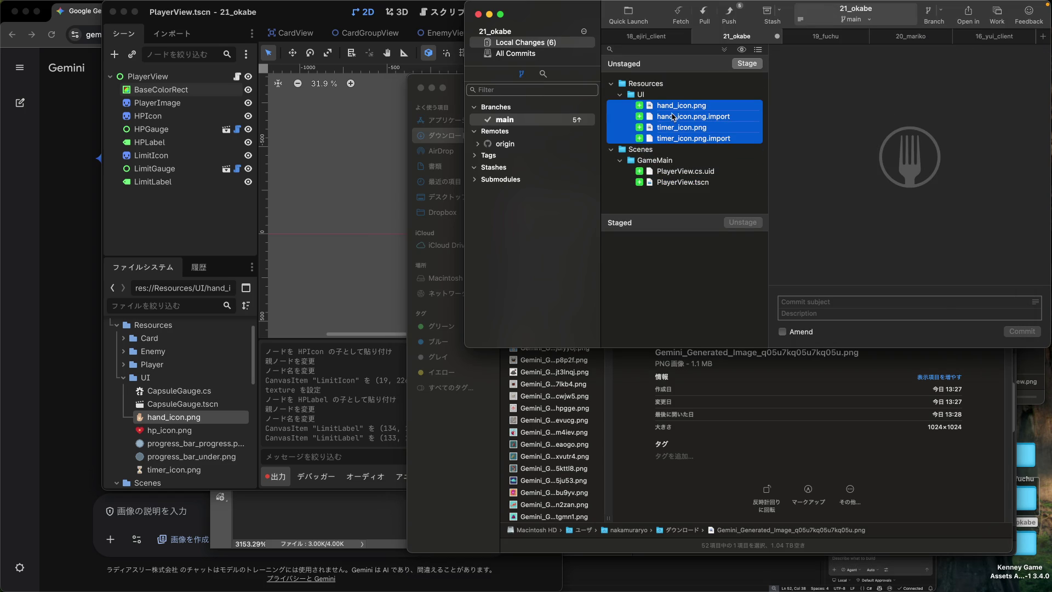
pyautogui.moveTo(674, 114); pyautogui.dragTo(680, 267)
pyautogui.click(805, 299)
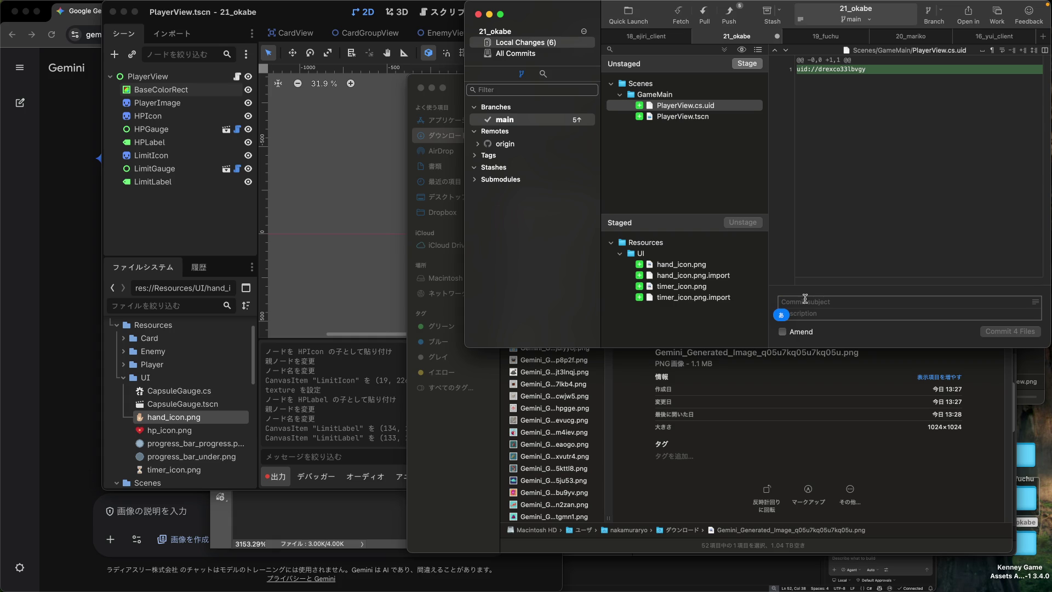
pyautogui.write('ターンリ')
pyautogui.write('ミッt')
pyautogui.press('Return')
pyautogui.write('アイコンつい')
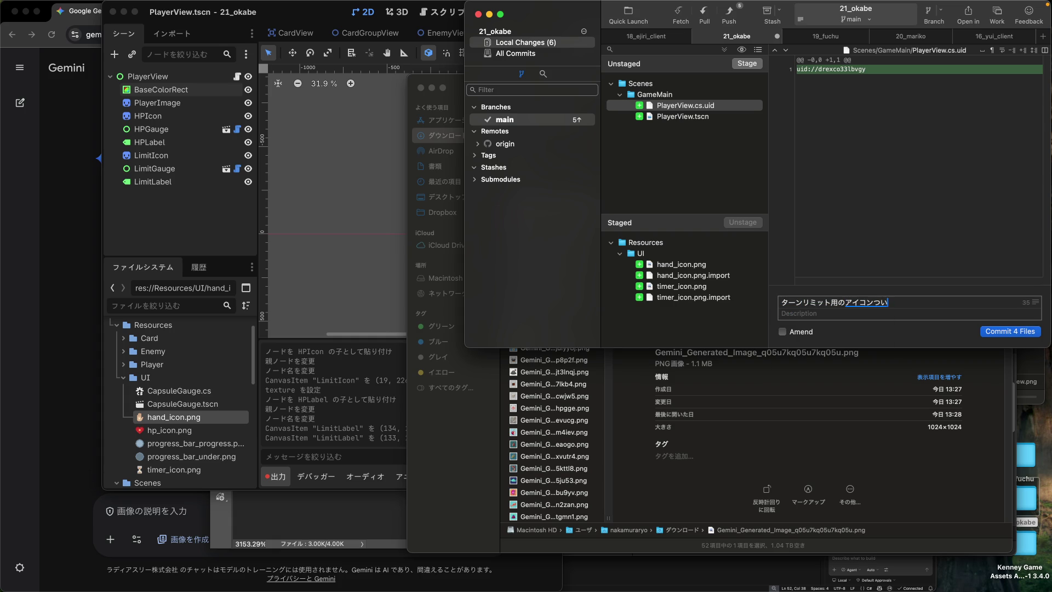
pyautogui.click(985, 330)
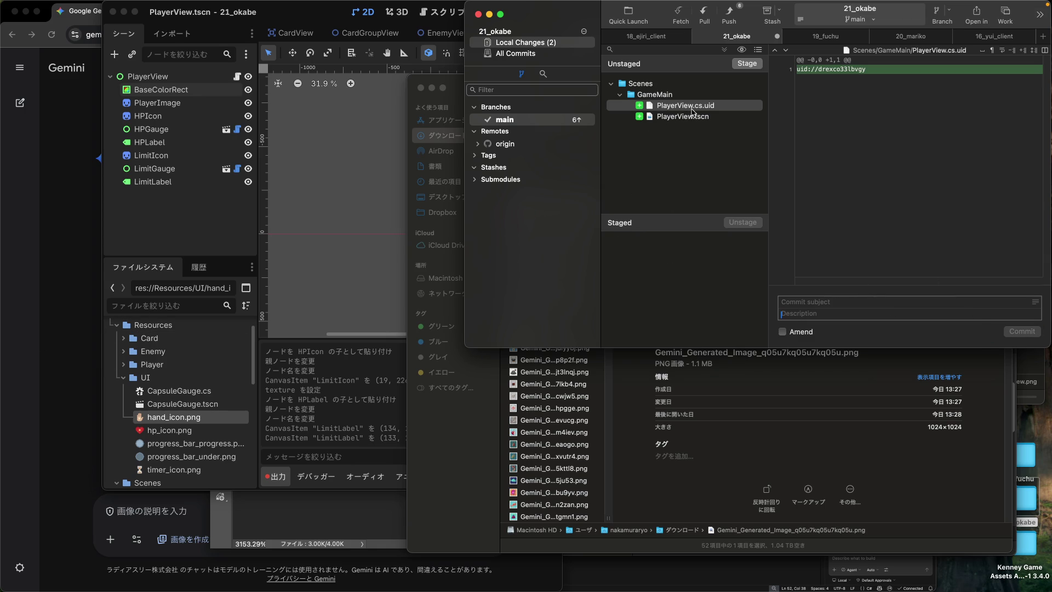
# Step: Stage PlayerView.cs.uid alone and commit it with the message 'uid変更'
pyautogui.moveTo(692, 113); pyautogui.dragTo(696, 269)
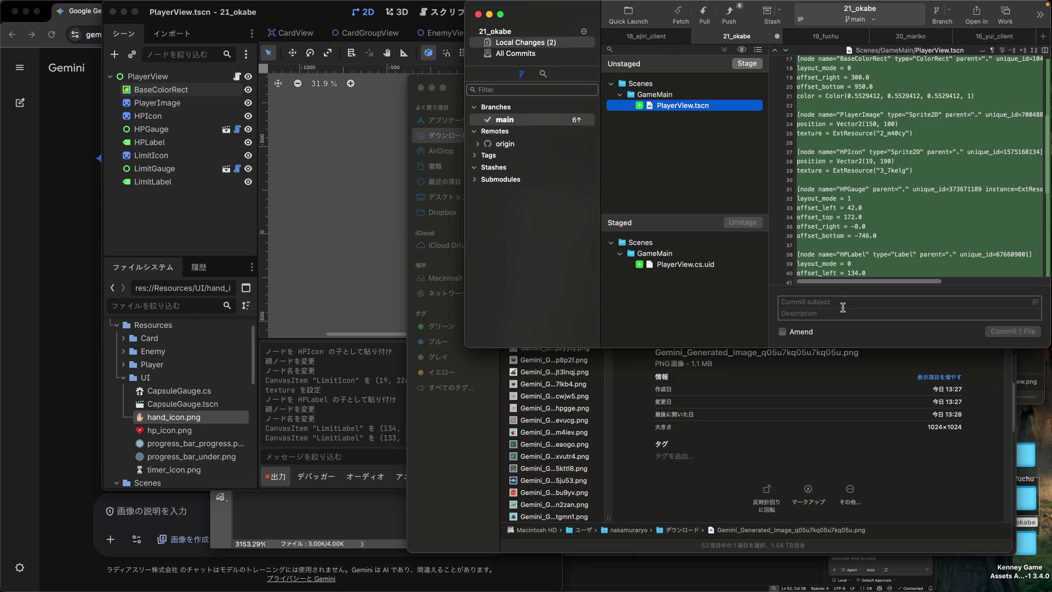
pyautogui.click(718, 268)
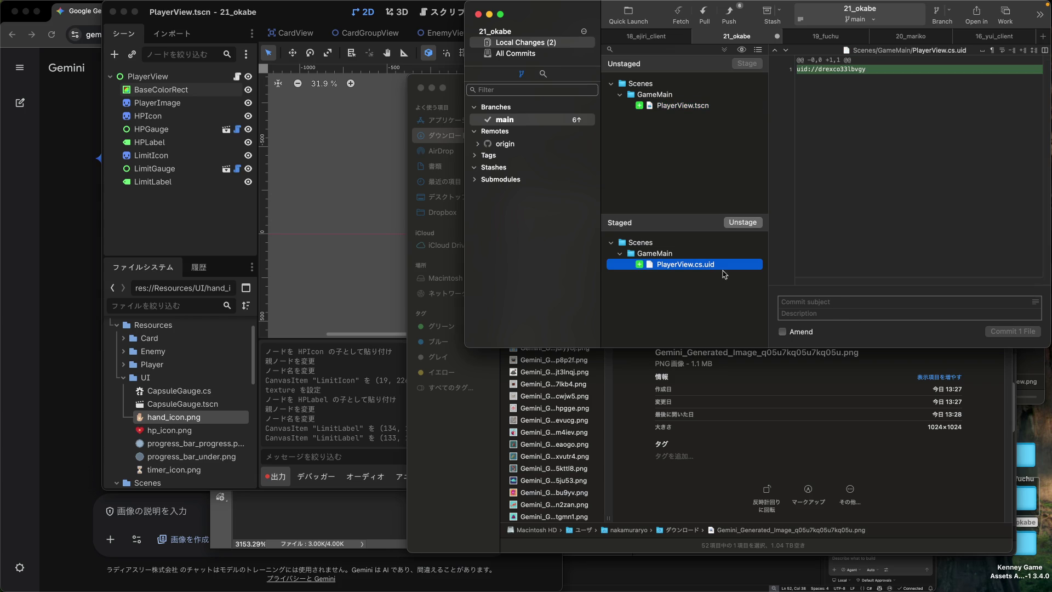
pyautogui.click(826, 303)
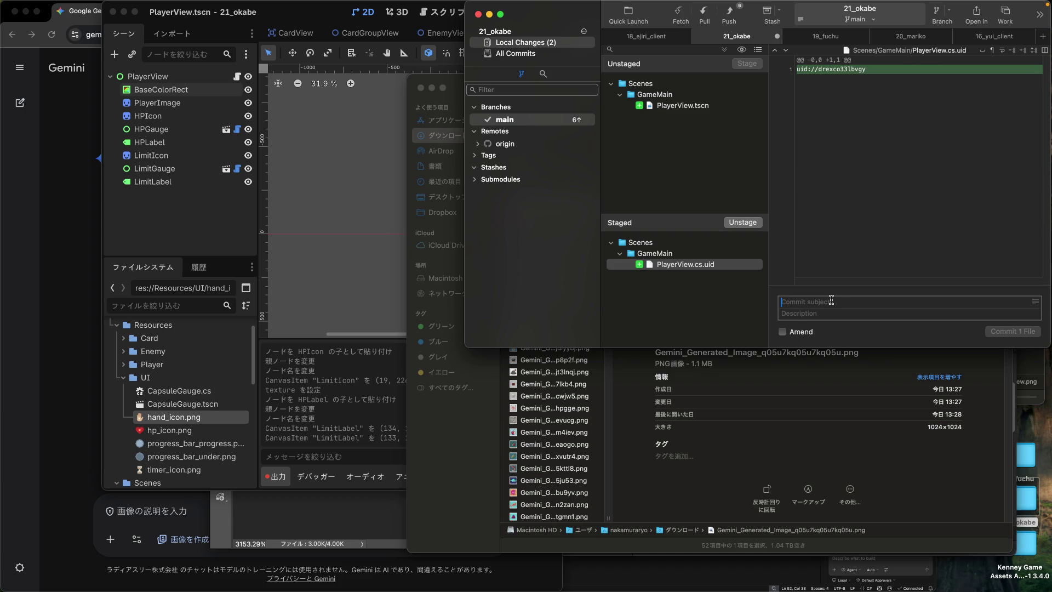
pyautogui.click(831, 301)
pyautogui.write('uid')
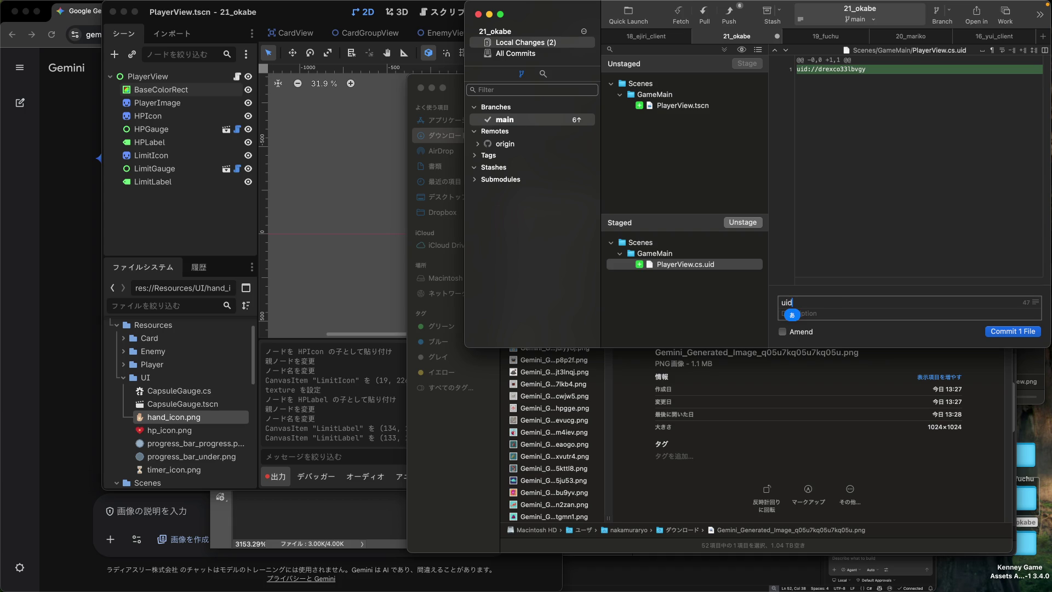
pyautogui.write('変更')
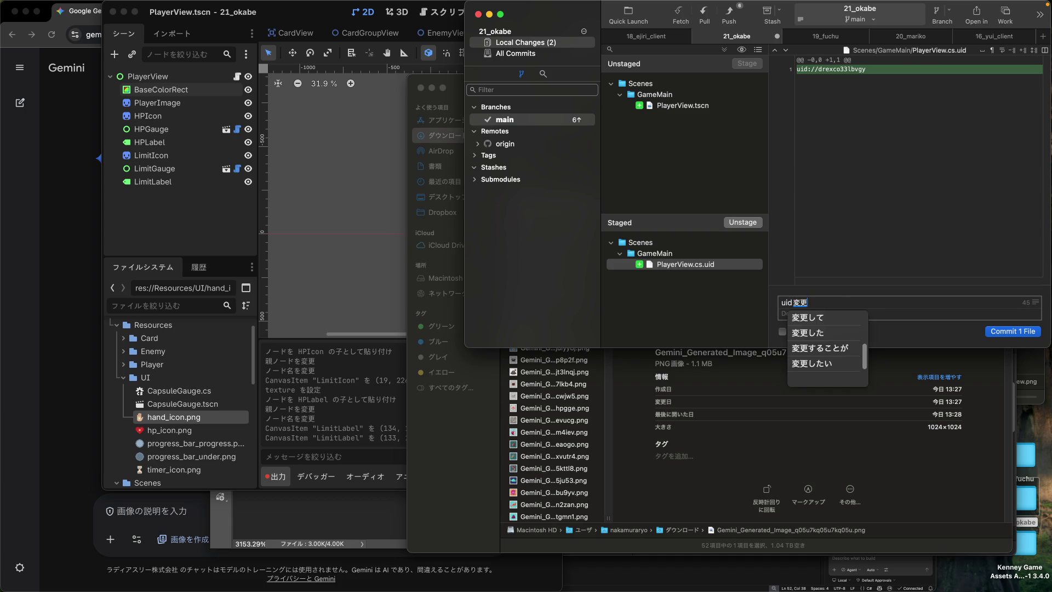
pyautogui.press('Return')
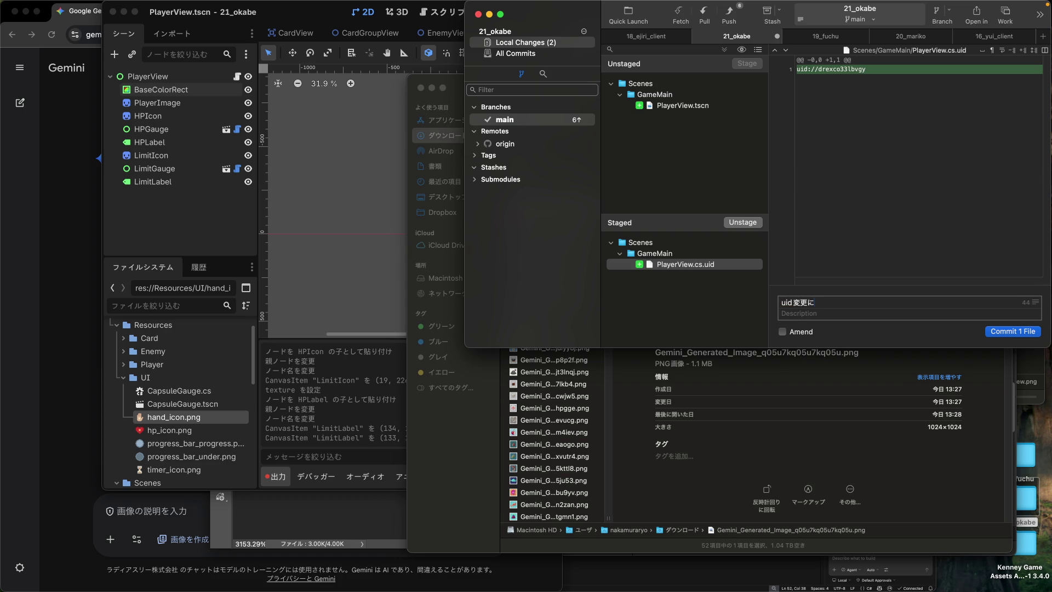
pyautogui.click(1001, 331)
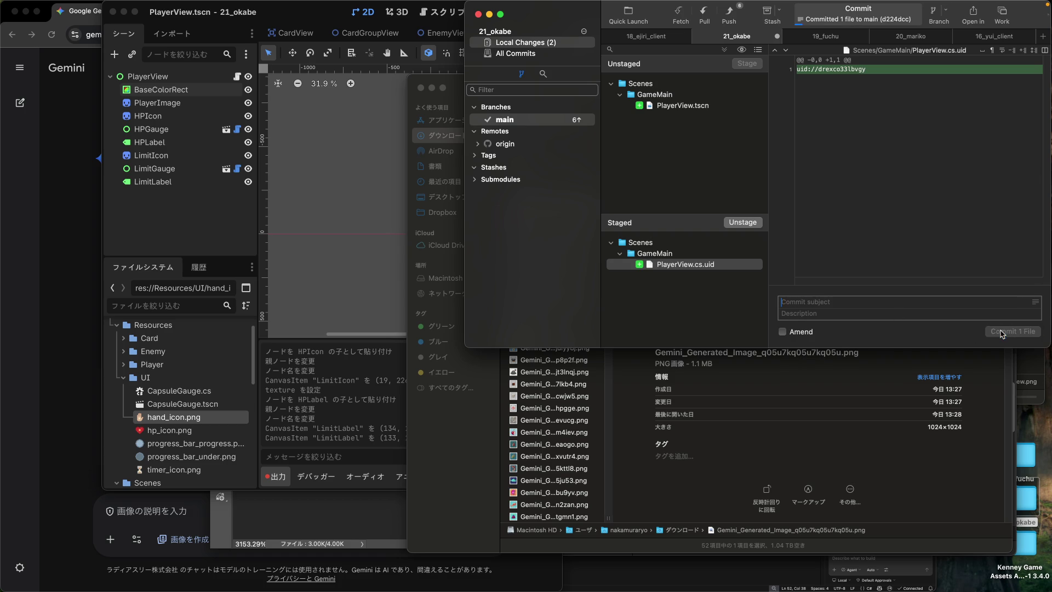
# Step: On the プレイヤー Confluence page, scroll to ステータス and select its stat lines
pyautogui.click(72, 373)
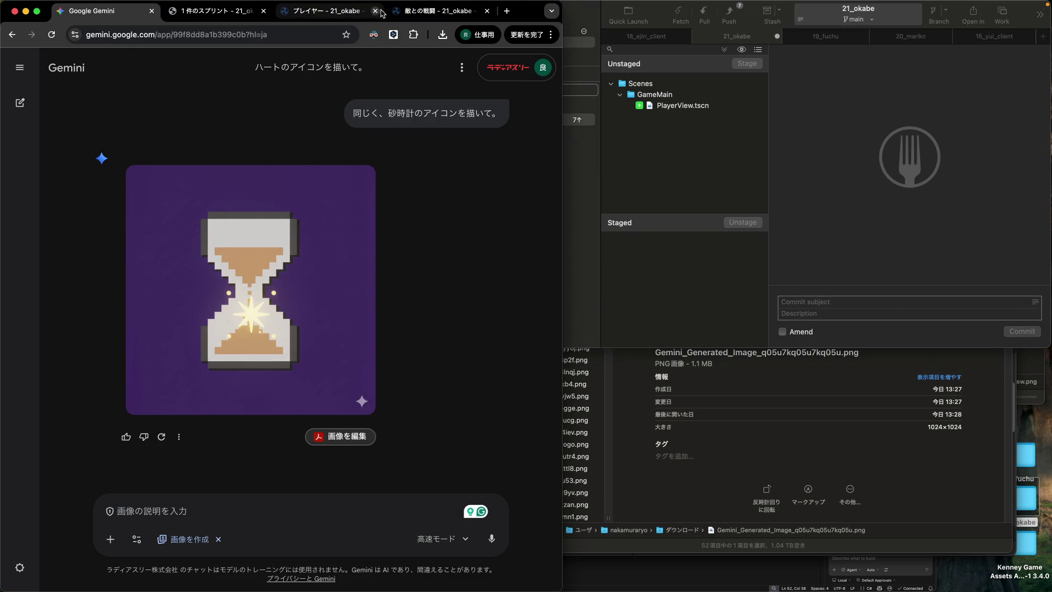
pyautogui.click(336, 12)
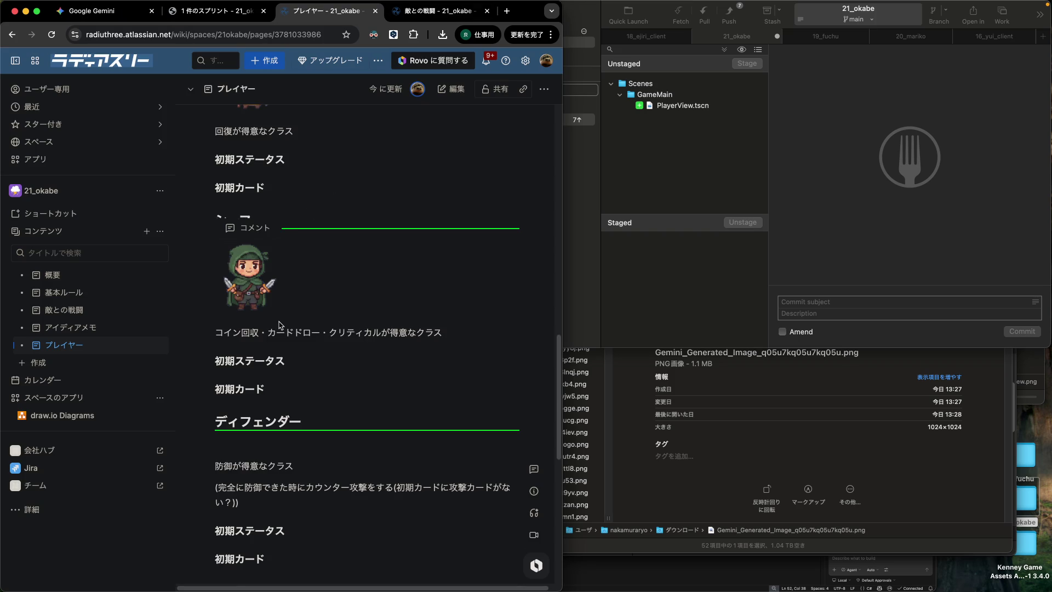
pyautogui.scroll(1, 281, 325)
pyautogui.scroll(-10, 280, 325)
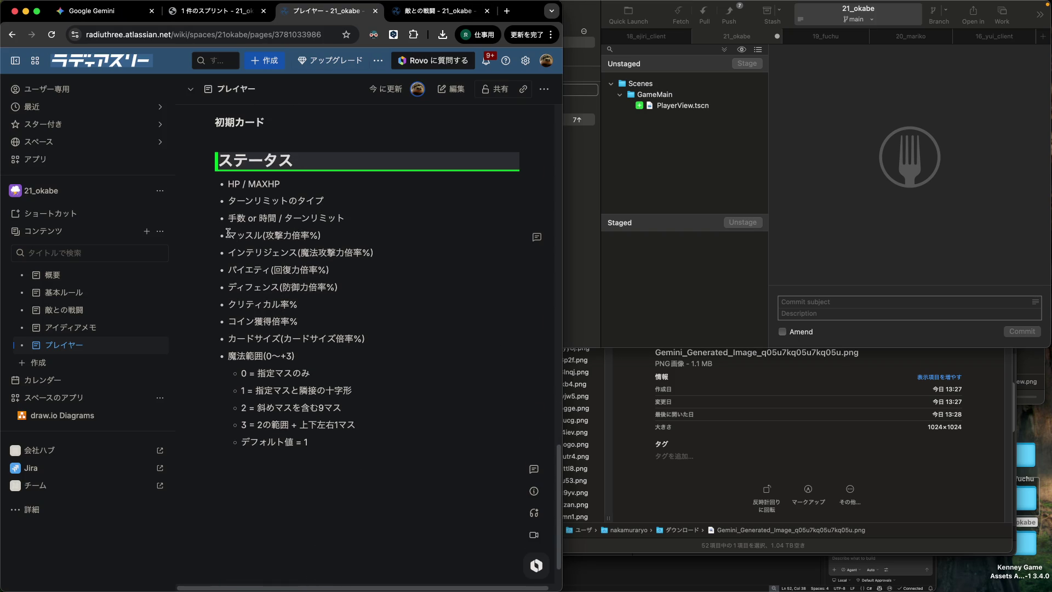
pyautogui.moveTo(228, 183); pyautogui.dragTo(370, 228)
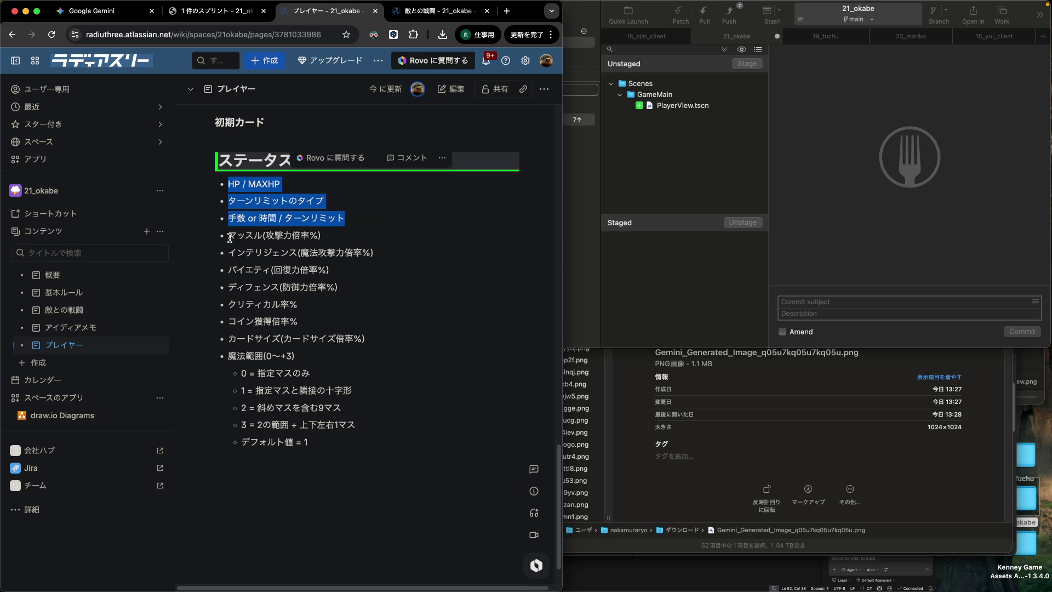
pyautogui.moveTo(229, 237)
pyautogui.mouseDown()
pyautogui.moveTo(382, 353)
pyautogui.moveTo(386, 412)
pyautogui.moveTo(354, 362)
pyautogui.mouseUp()
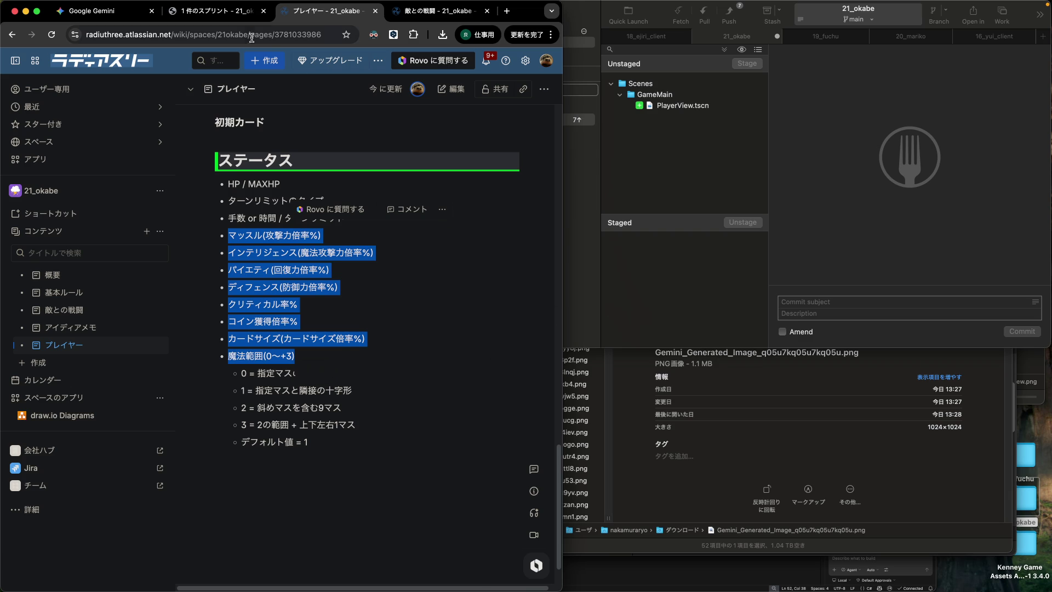
# Step: Check the sprint's Jira board, return to プレイヤー, and show the overview of all open windows
pyautogui.click(233, 16)
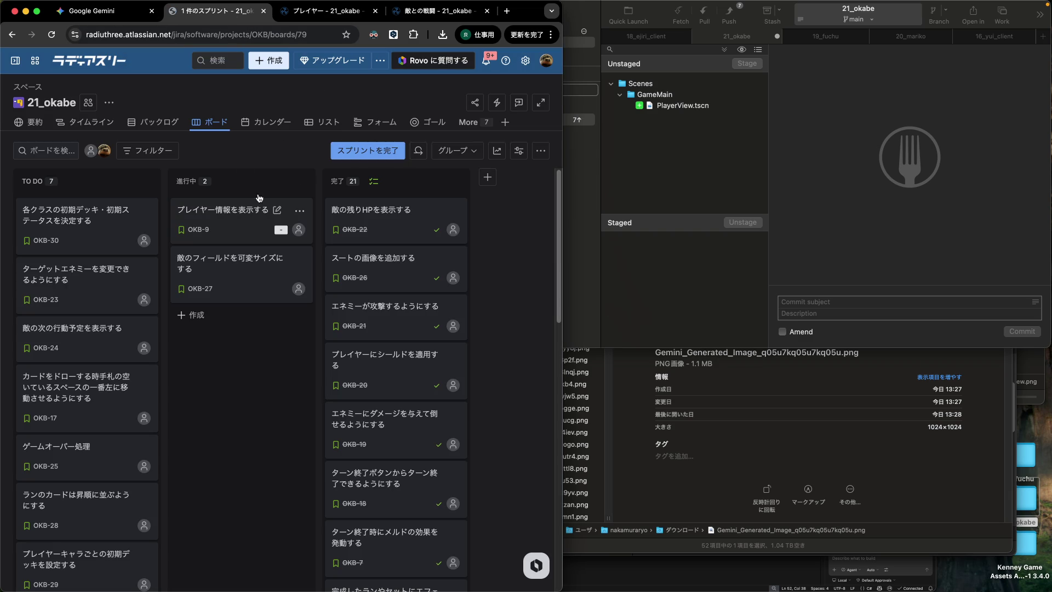
pyautogui.click(331, 16)
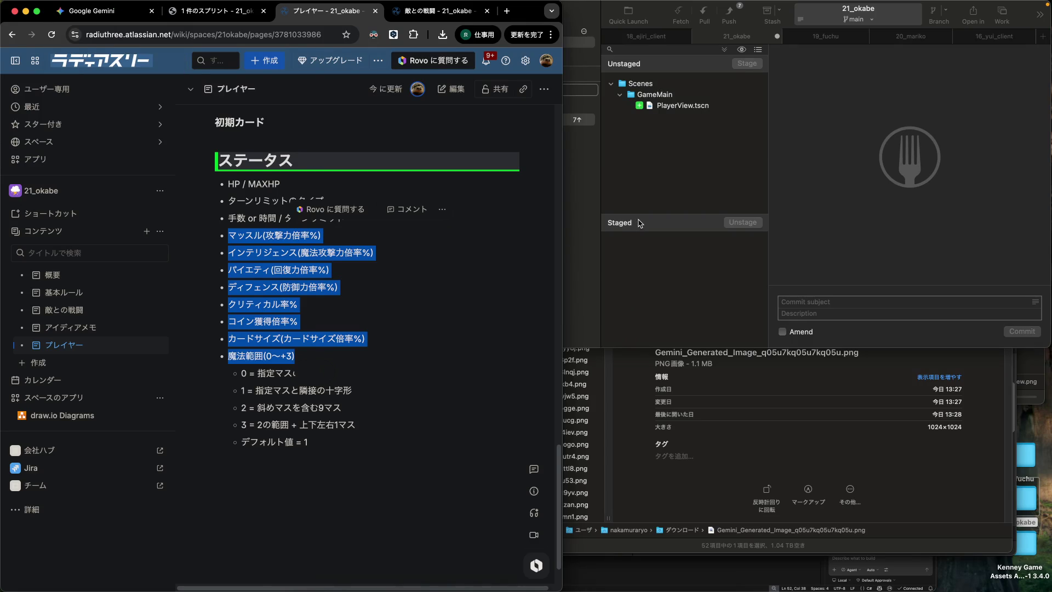
pyautogui.hotkey('ctrl', 'Up')
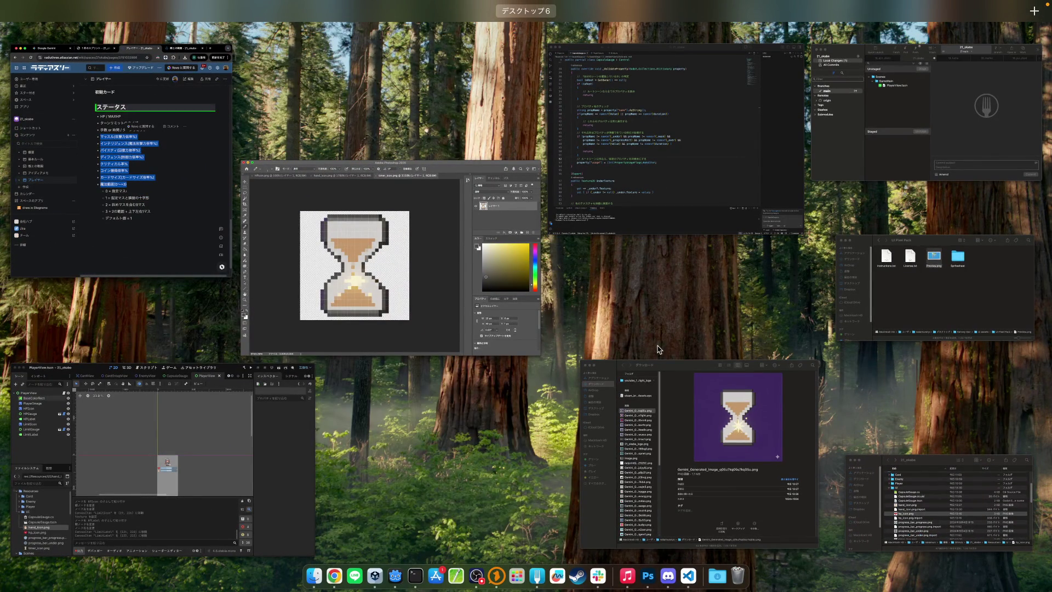
# Step: Switch to game_main and drag PlayerView.cs from FileSystem onto the PlayerInfo node
pyautogui.click(182, 422)
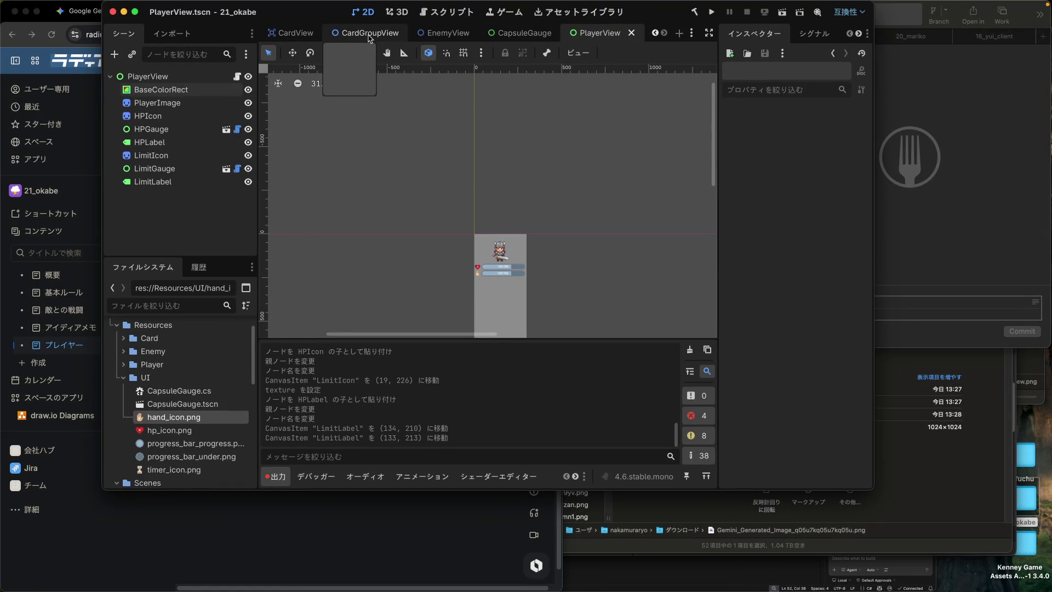
pyautogui.scroll(3, 372, 34)
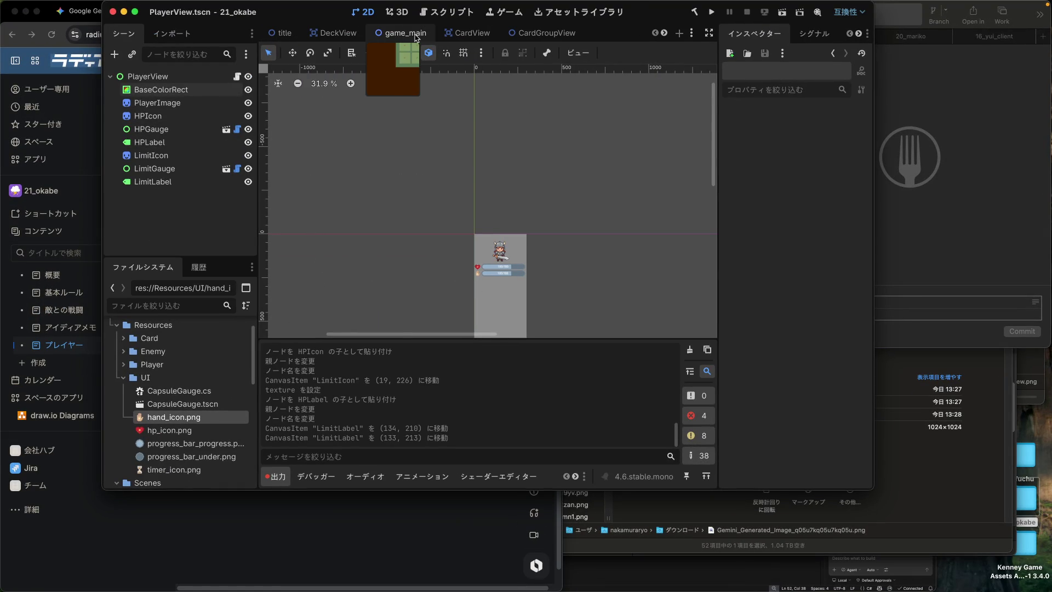
pyautogui.click(403, 34)
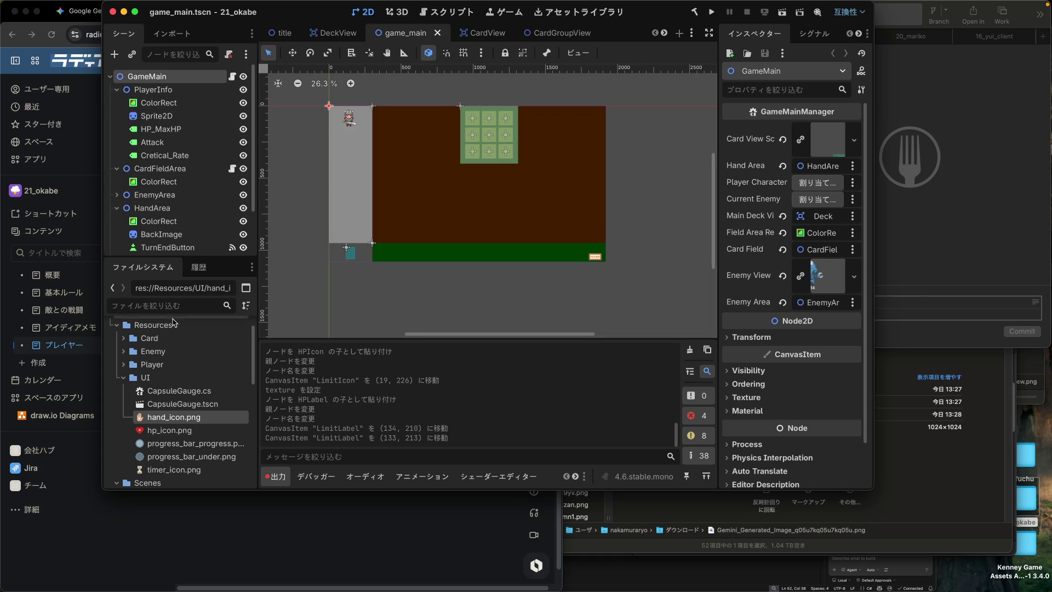
pyautogui.scroll(-5, 172, 369)
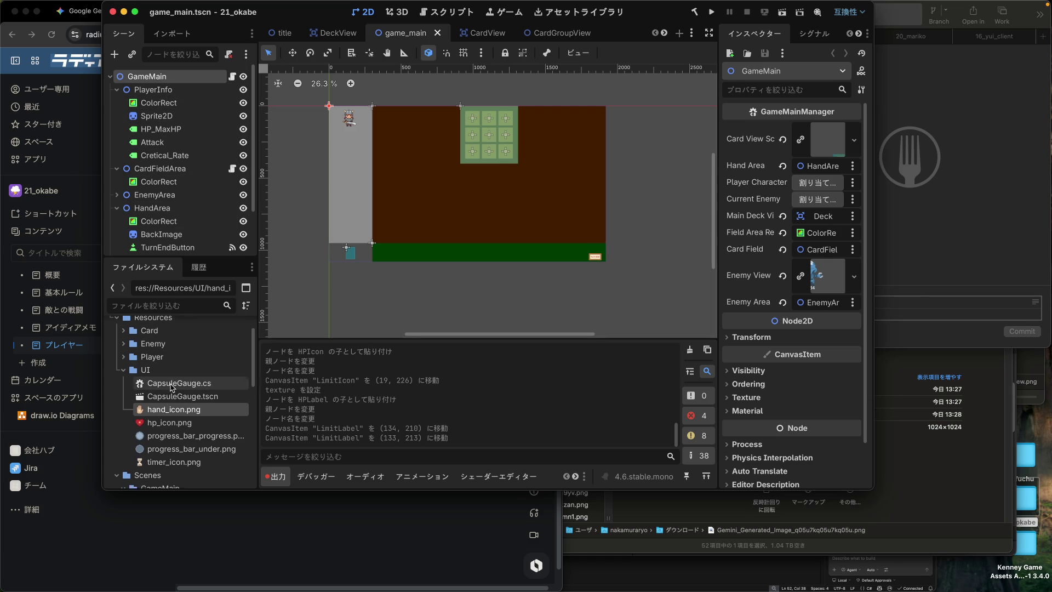
pyautogui.scroll(-10, 171, 387)
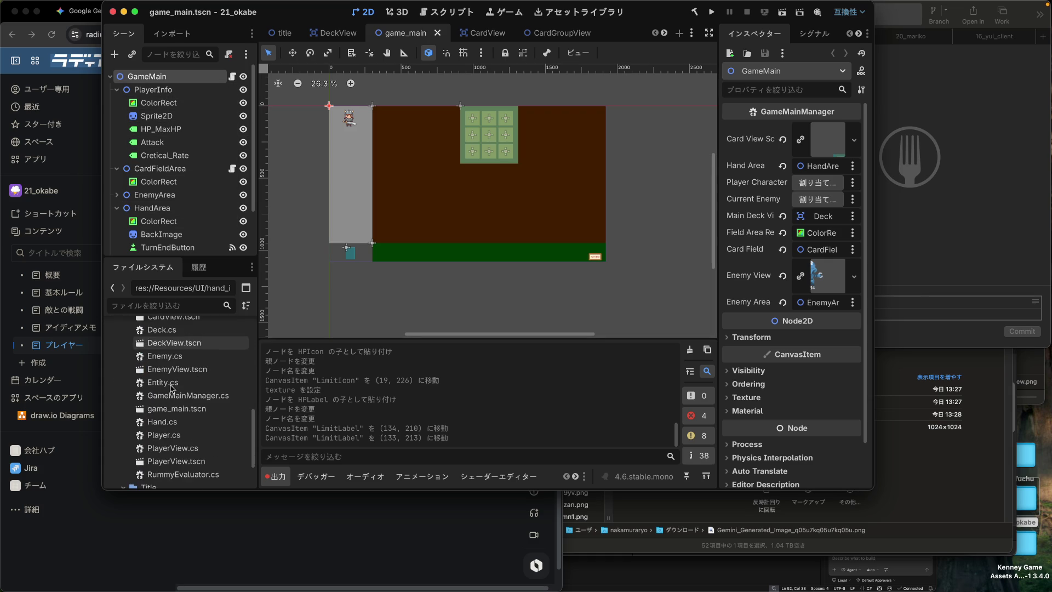
pyautogui.moveTo(171, 449)
pyautogui.mouseDown()
pyautogui.moveTo(174, 458)
pyautogui.moveTo(176, 106)
pyautogui.moveTo(165, 79)
pyautogui.mouseUp()
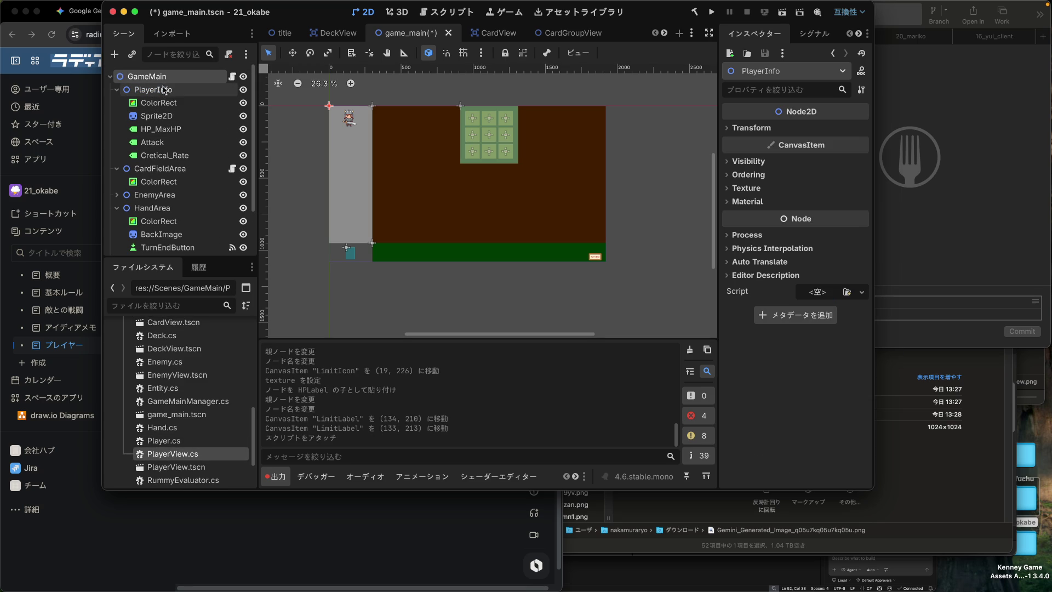
# Step: Hide the PlayerInfo group and its children with its visibility eye icon
pyautogui.click(243, 90)
pyautogui.scroll(-2, 180, 148)
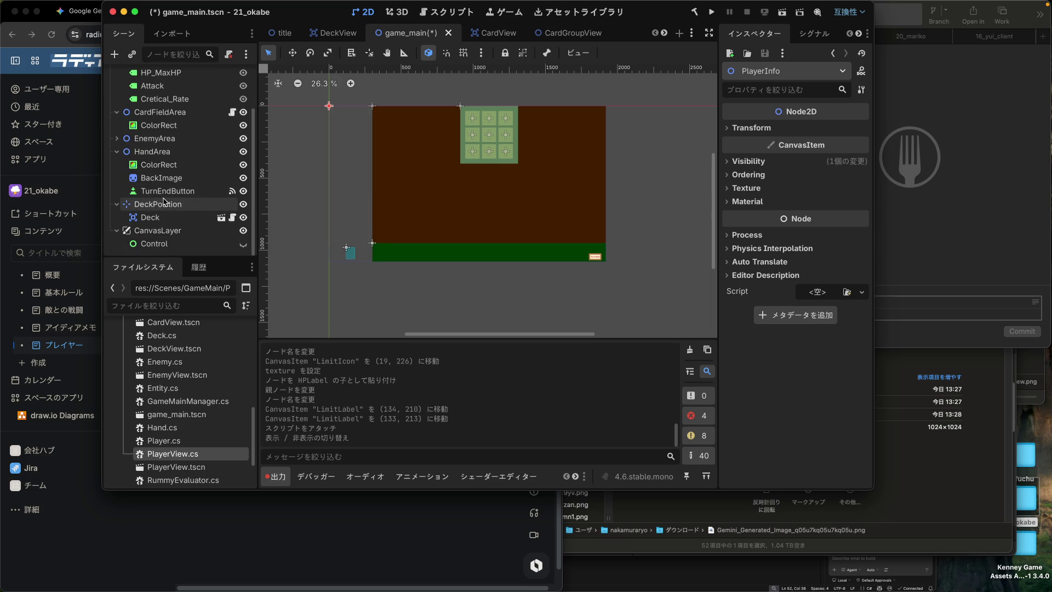
pyautogui.scroll(1, 163, 200)
pyautogui.scroll(2, 163, 201)
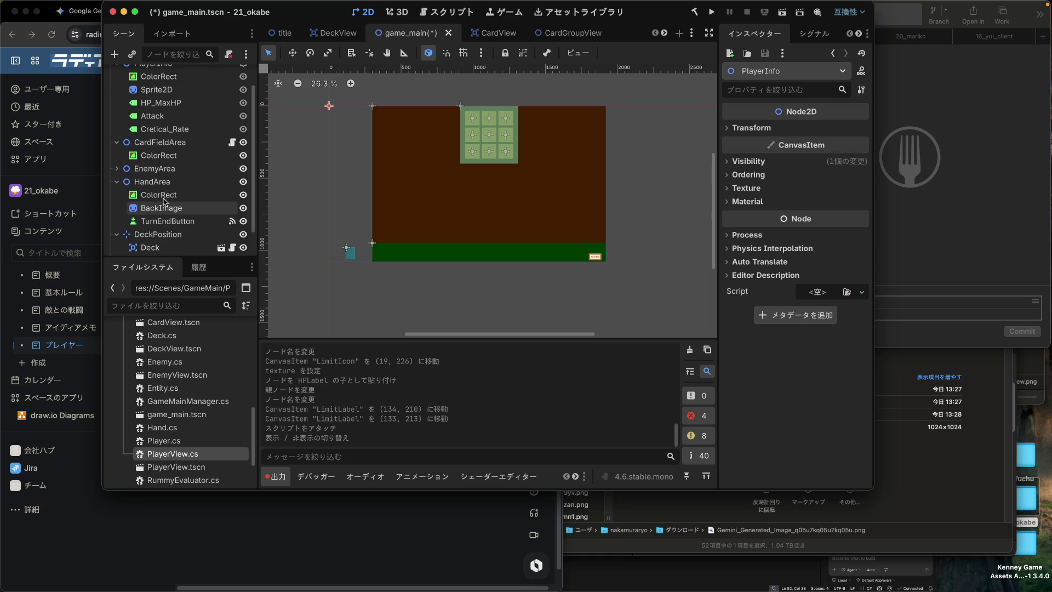
pyautogui.scroll(1, 163, 200)
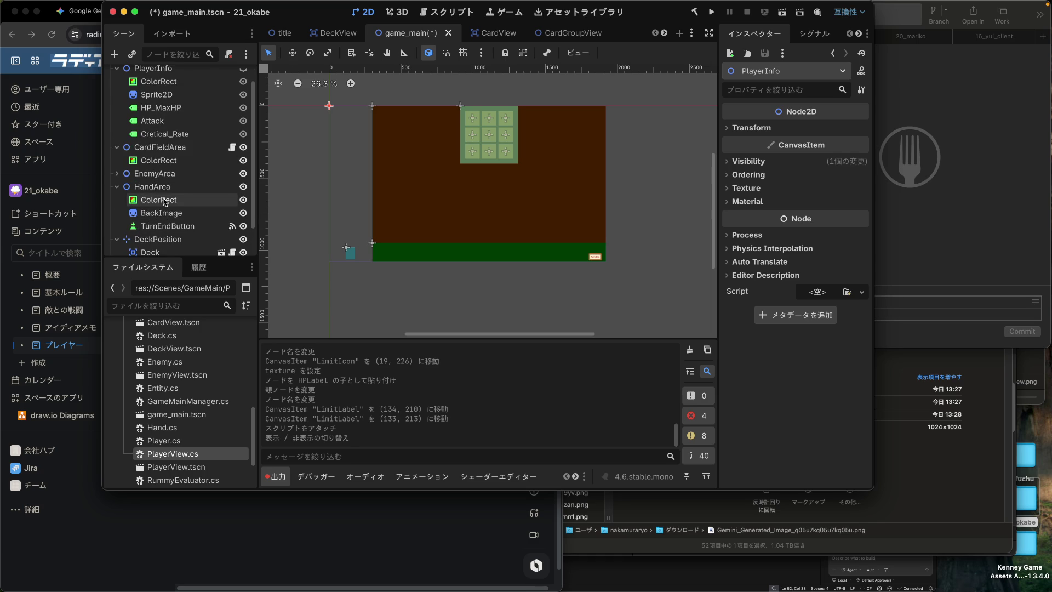
pyautogui.scroll(1, 163, 200)
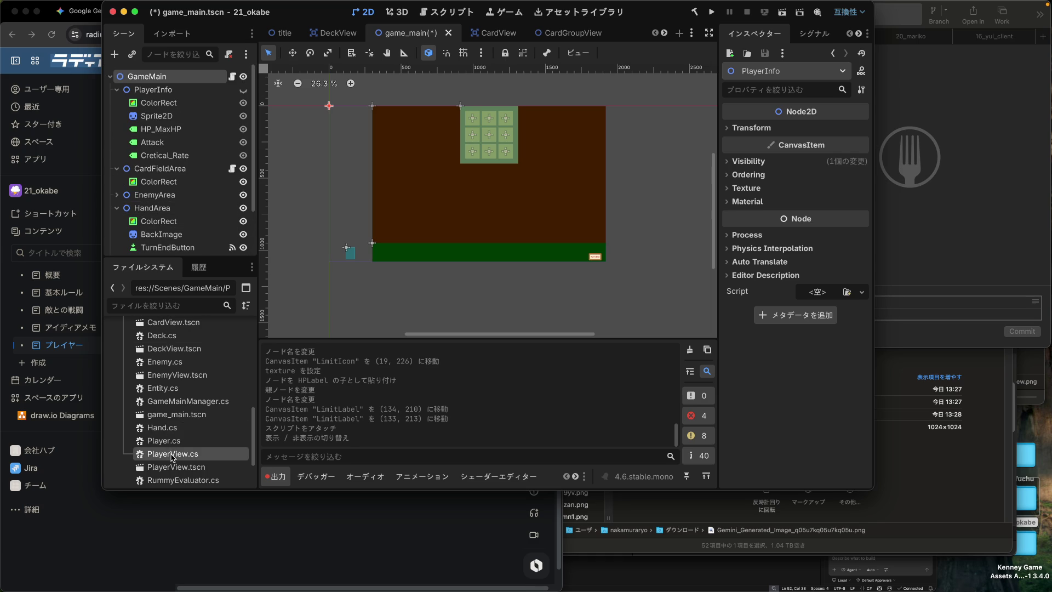
# Step: Reopen the Output dock and filter the log to show only error messages
pyautogui.click(276, 476)
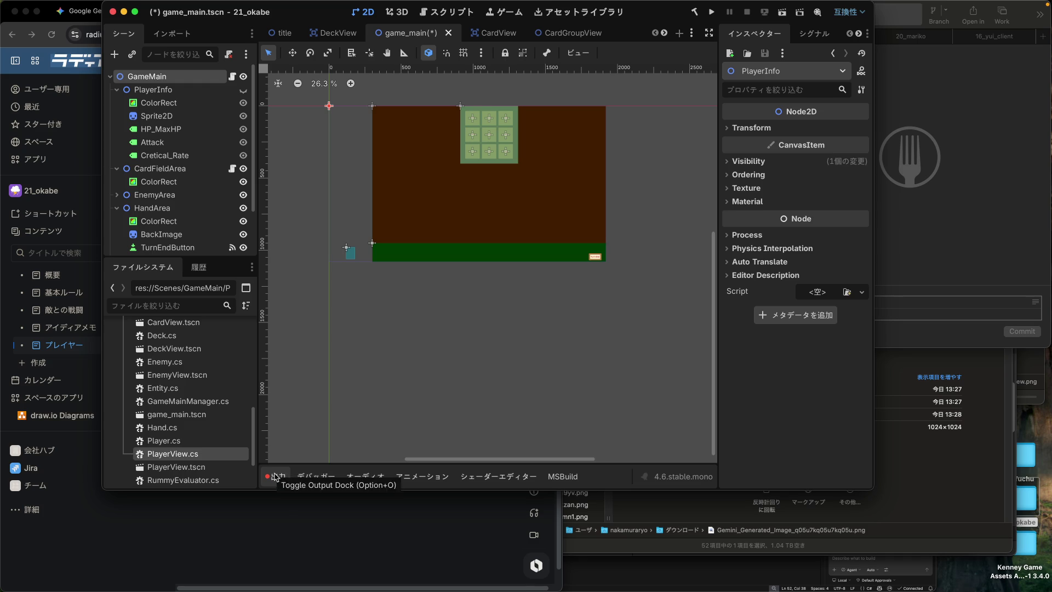
pyautogui.click(276, 476)
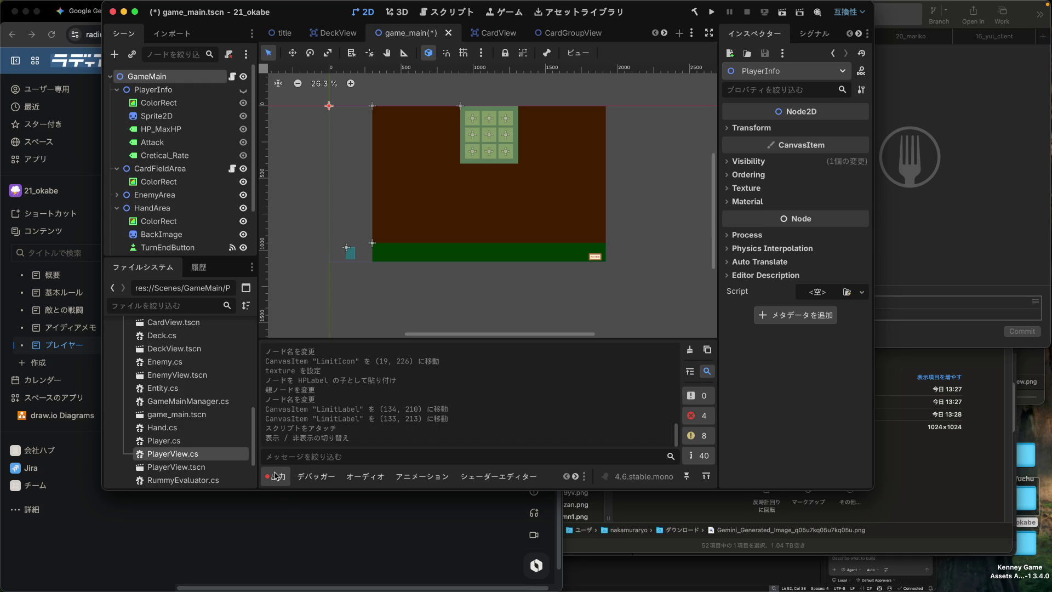
pyautogui.click(697, 417)
pyautogui.click(691, 395)
pyautogui.click(692, 414)
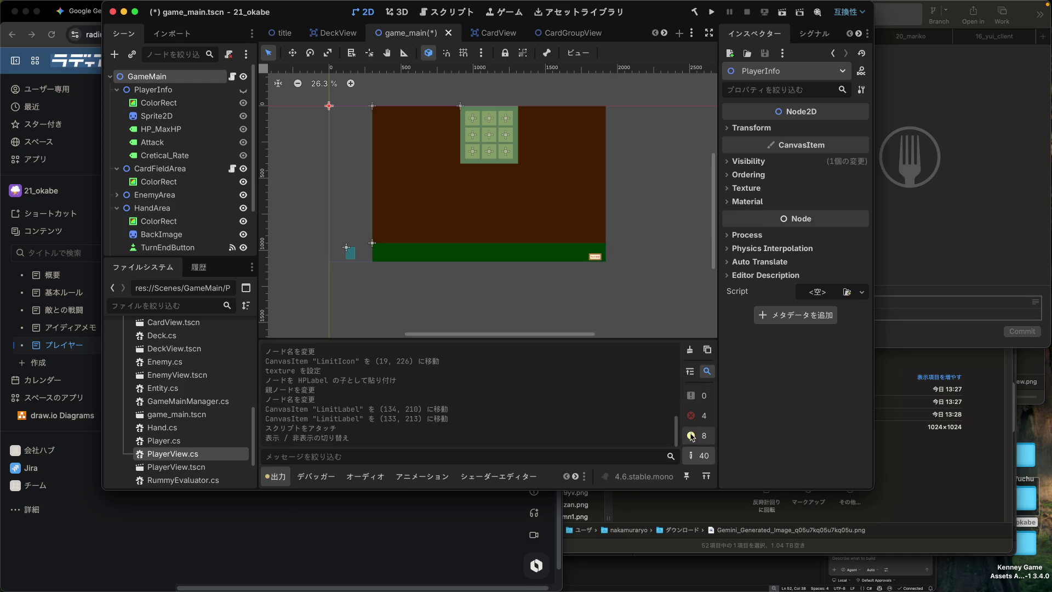
pyautogui.click(693, 438)
pyautogui.click(691, 455)
pyautogui.click(697, 416)
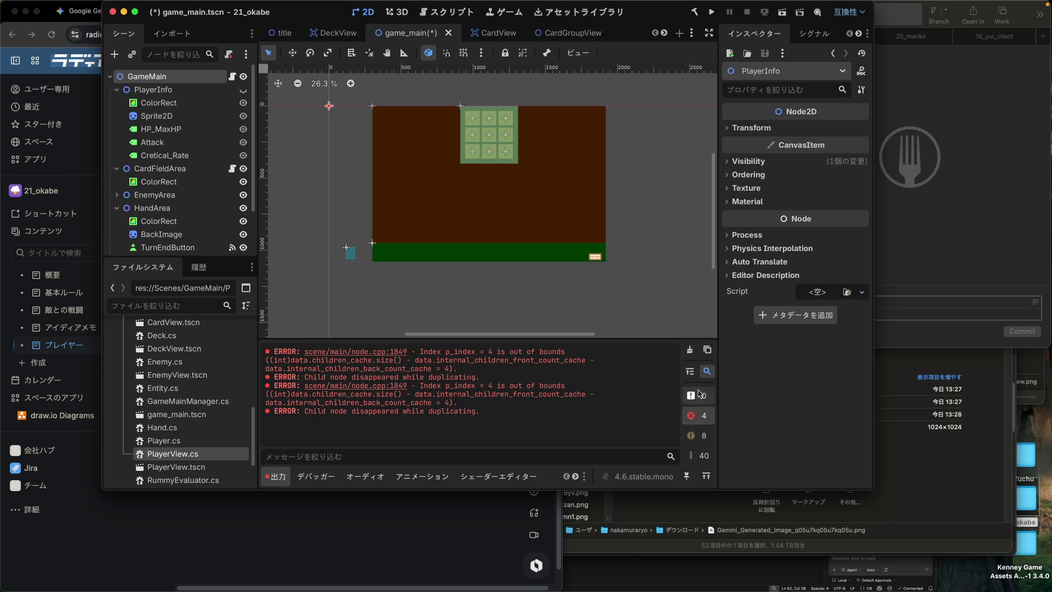
# Step: Clear the four error messages and turn warnings and plain messages back on
pyautogui.click(689, 350)
pyautogui.click(707, 455)
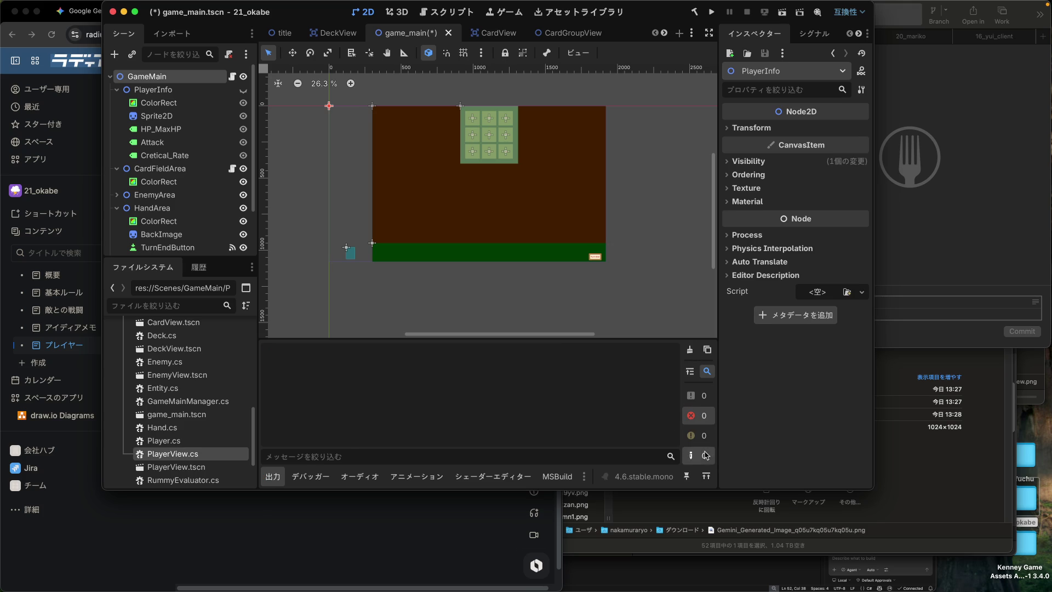
pyautogui.click(706, 436)
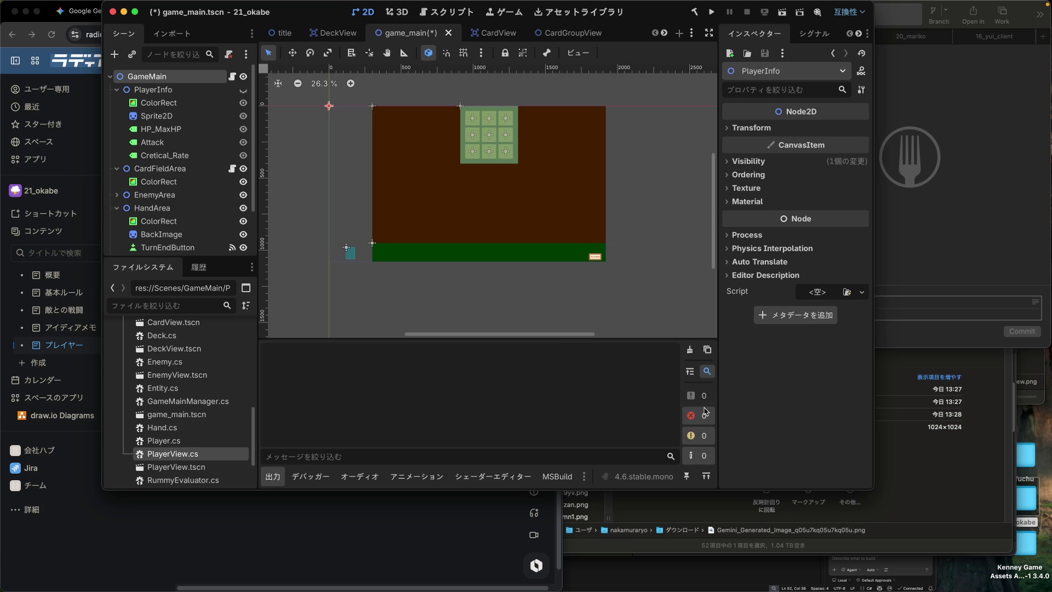
pyautogui.click(691, 395)
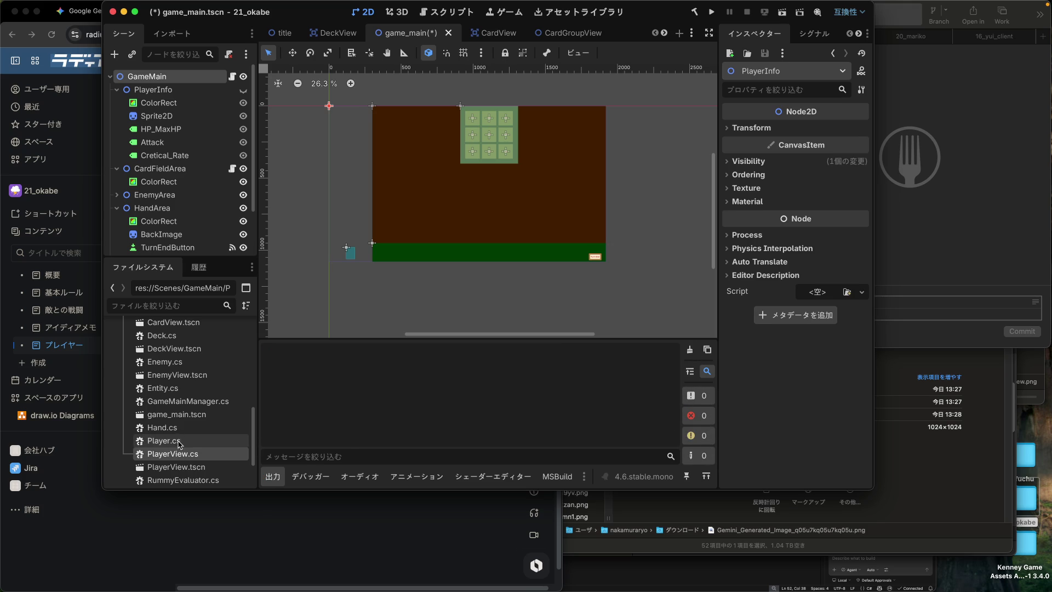
# Step: Instance PlayerView.tscn into game_main and delete the old PlayerInfo node with its children
pyautogui.click(179, 469)
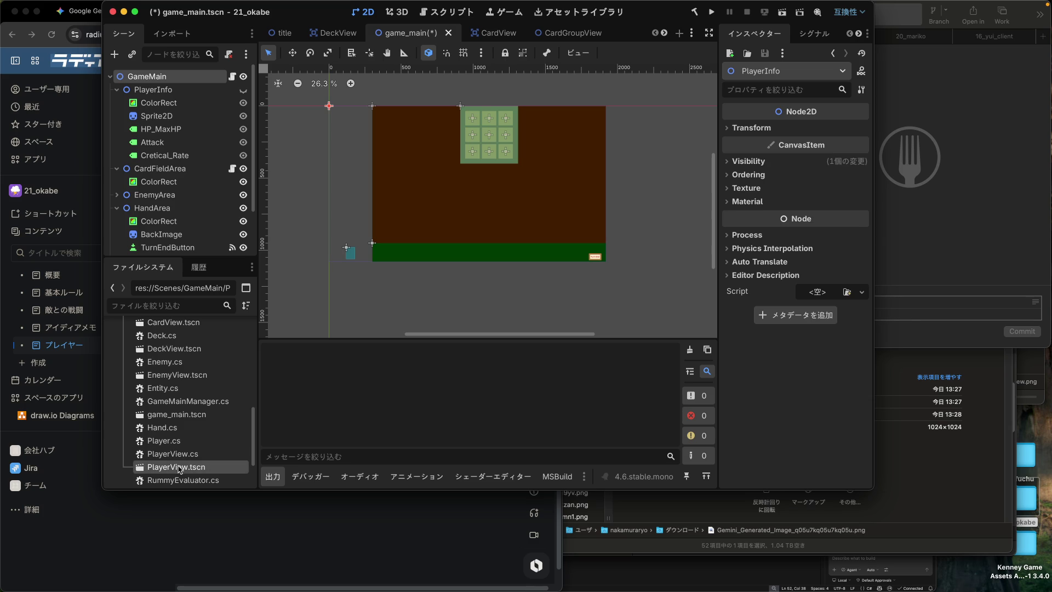
pyautogui.moveTo(180, 470)
pyautogui.mouseDown()
pyautogui.moveTo(164, 77)
pyautogui.moveTo(181, 95)
pyautogui.moveTo(146, 68)
pyautogui.moveTo(153, 93)
pyautogui.moveTo(155, 81)
pyautogui.mouseUp()
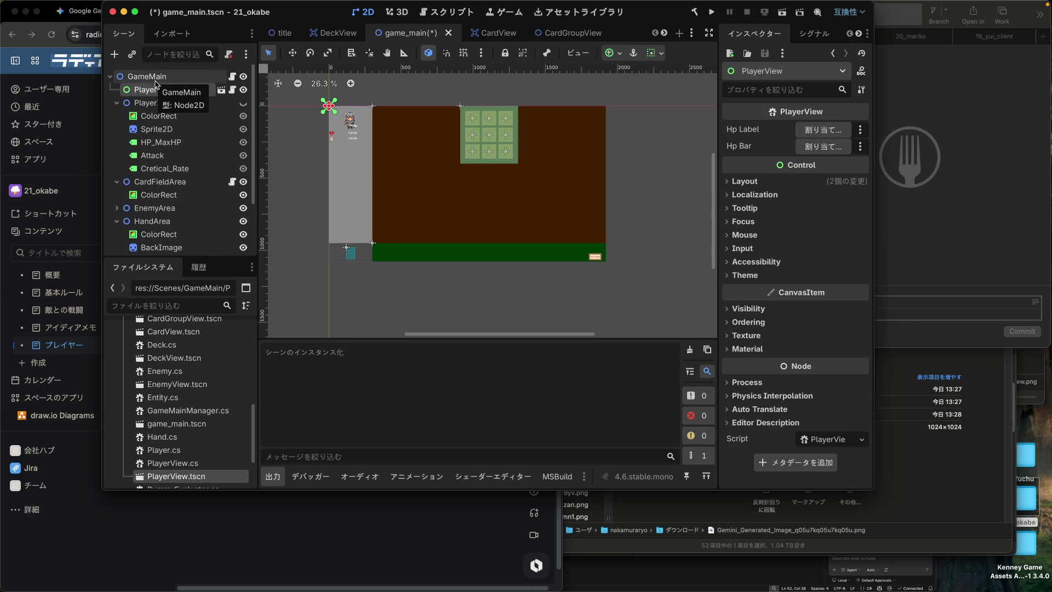
pyautogui.click(161, 104)
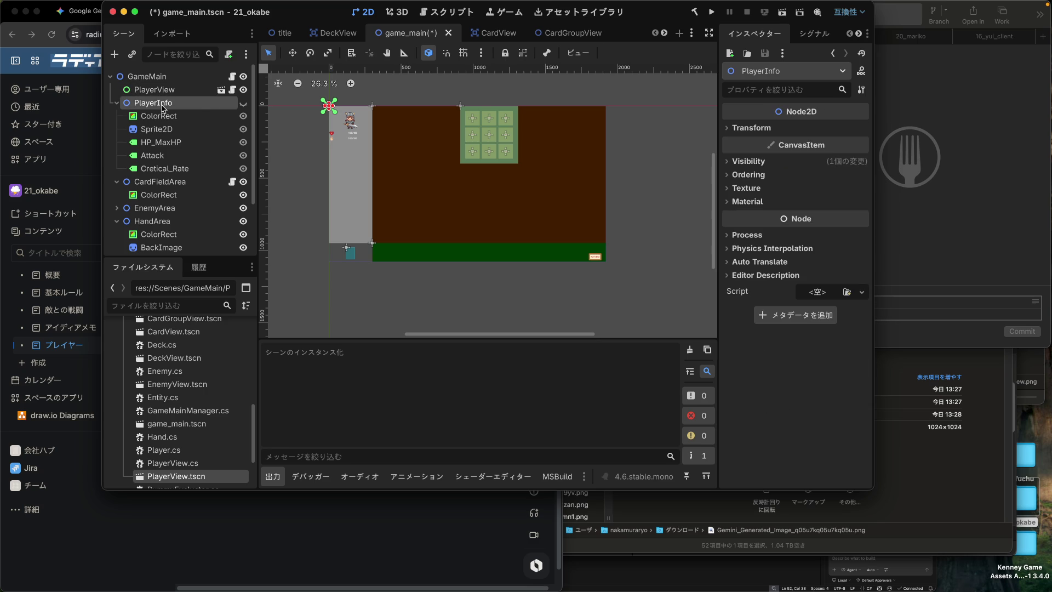
pyautogui.rightClick(163, 108)
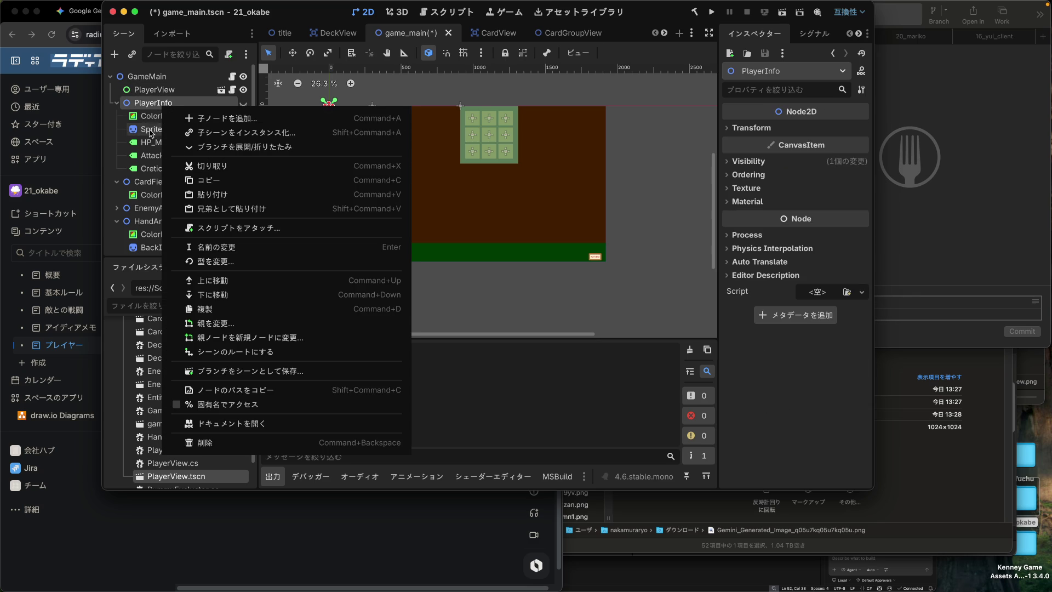
pyautogui.click(150, 109)
pyautogui.rightClick(150, 108)
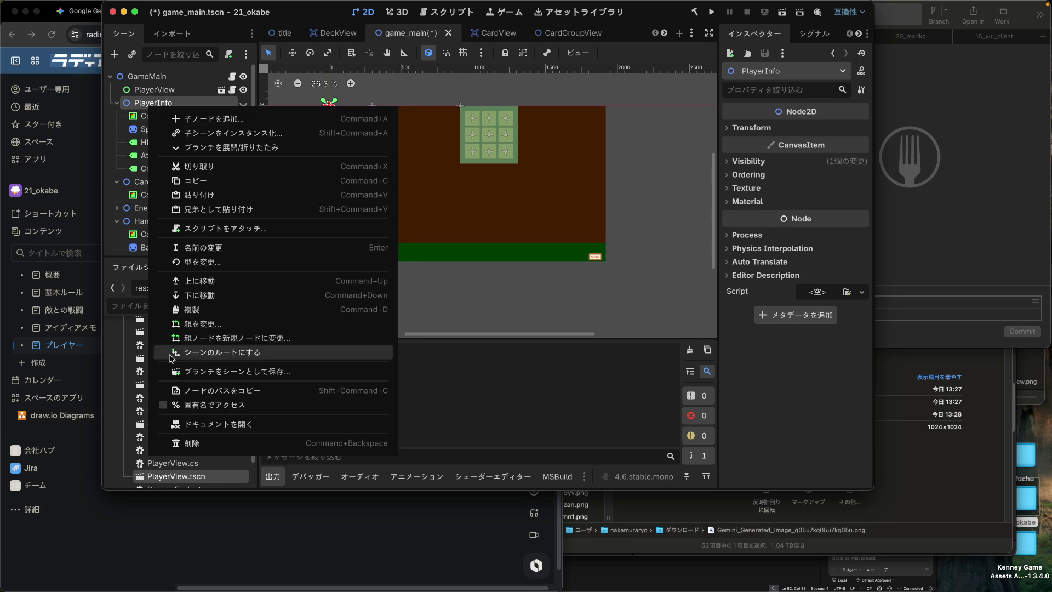
pyautogui.click(188, 444)
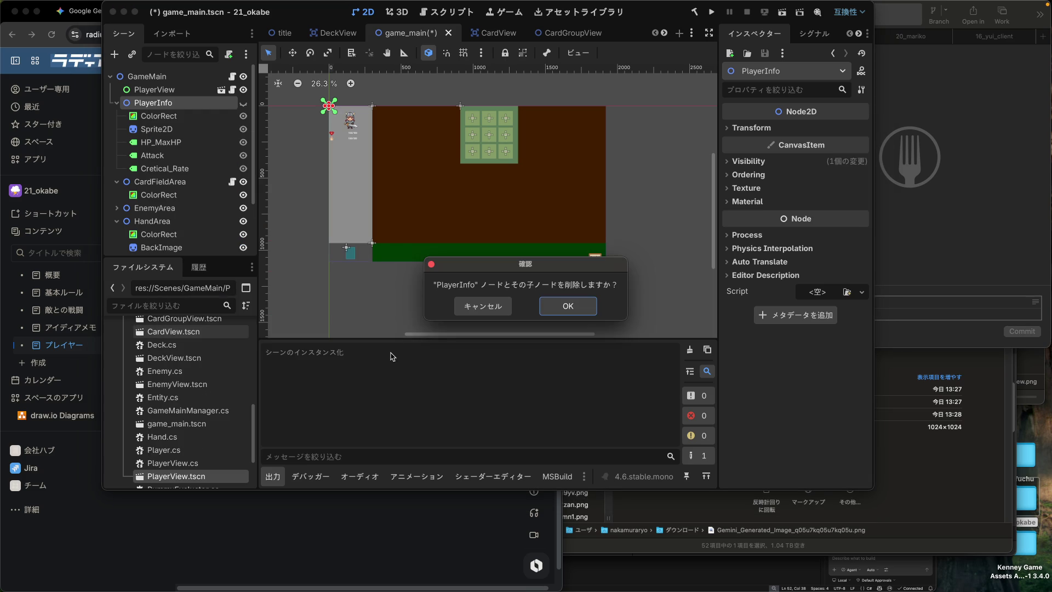
pyautogui.click(576, 305)
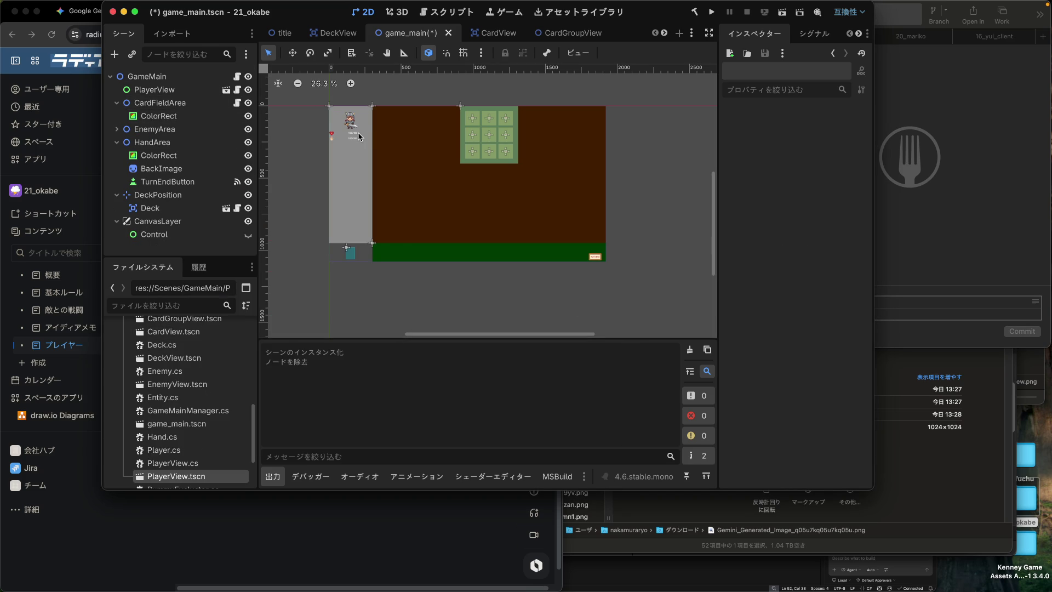
# Step: Look over the PlayerView and CapsuleGauge scenes, check the instance in game_main, then reopen PlayerView
pyautogui.scroll(-3, 548, 33)
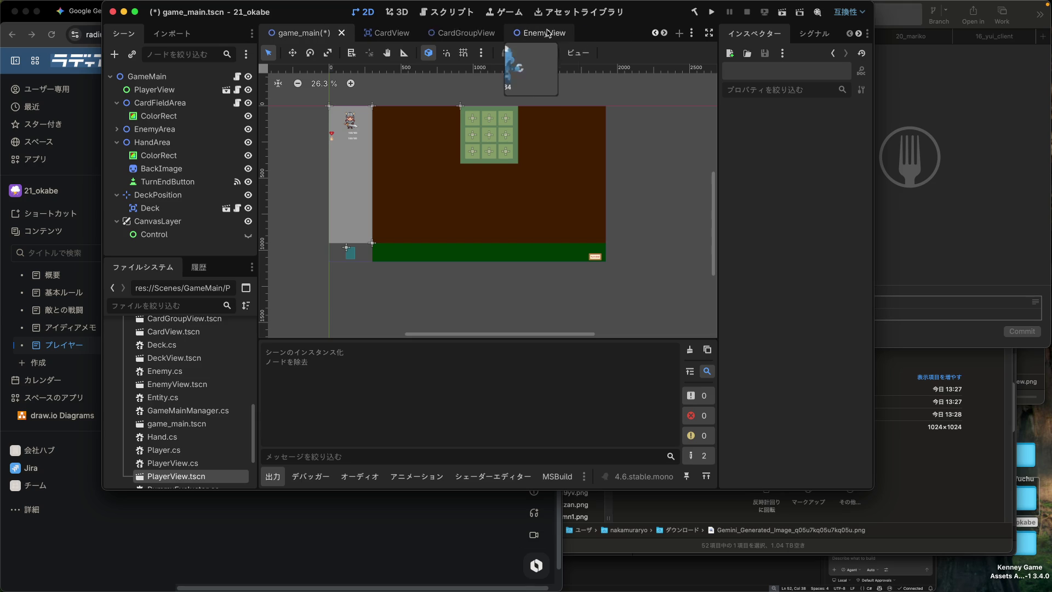
pyautogui.click(600, 33)
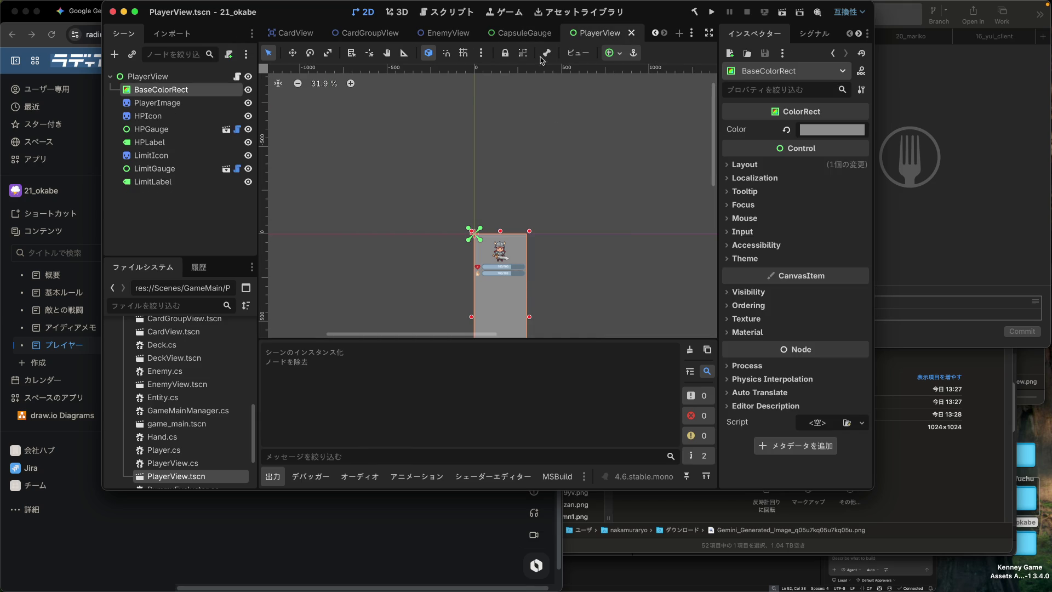
pyautogui.click(535, 33)
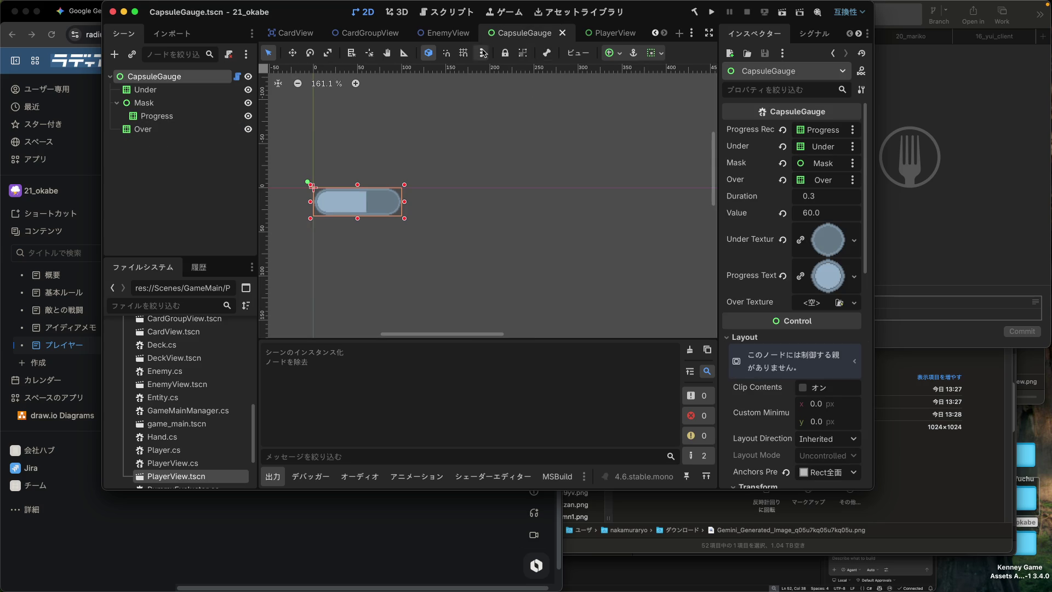
pyautogui.scroll(3, 435, 34)
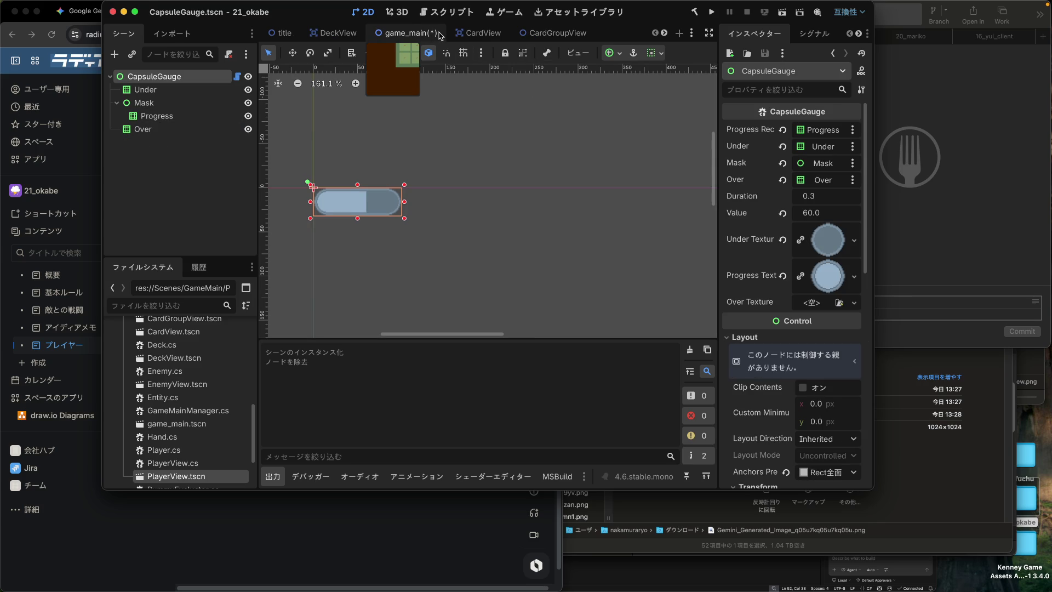
pyautogui.click(420, 34)
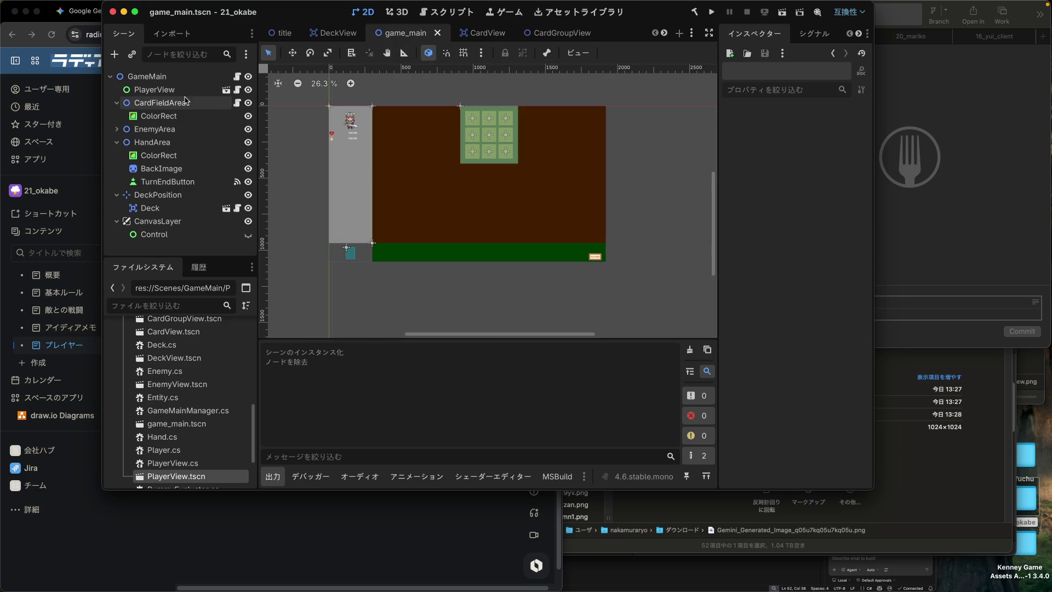
pyautogui.click(168, 92)
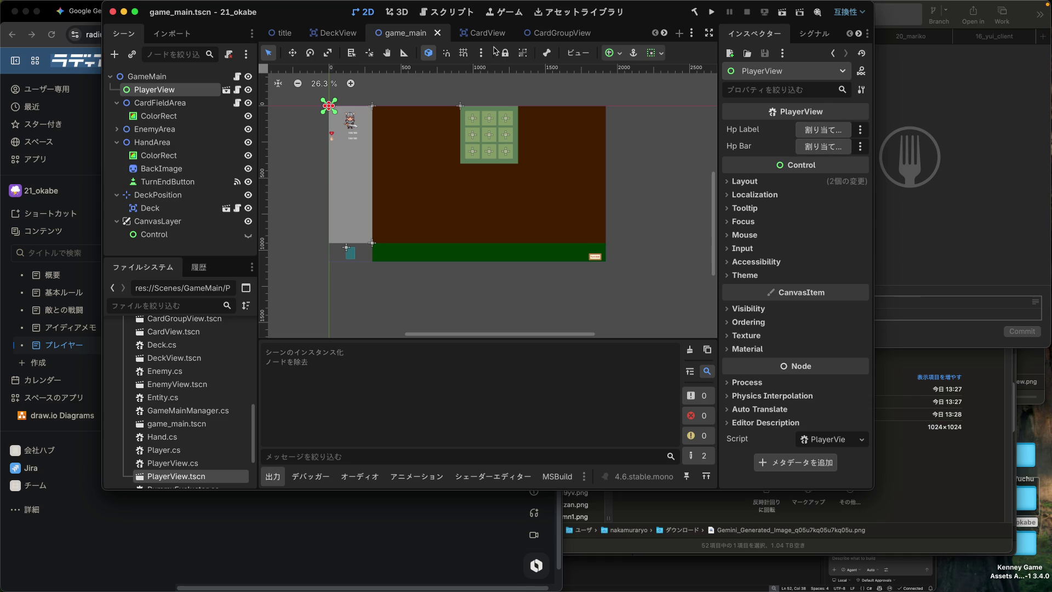
pyautogui.scroll(-3, 574, 38)
pyautogui.click(578, 35)
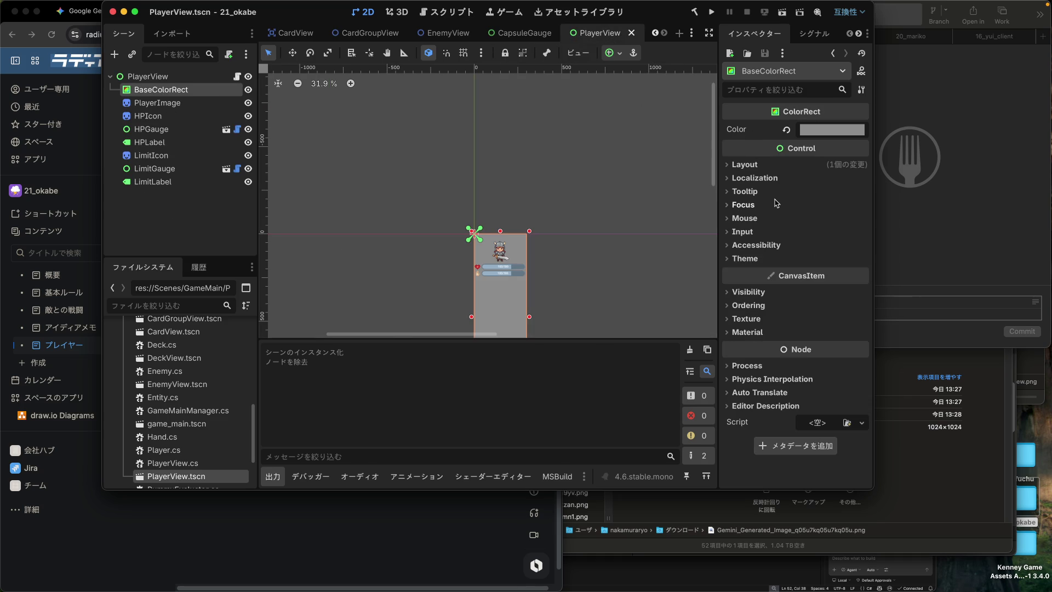
# Step: Assign HPLabel to the PlayerView root's Hp Label, try HPGauge on Hp Bar, and save
pyautogui.click(150, 79)
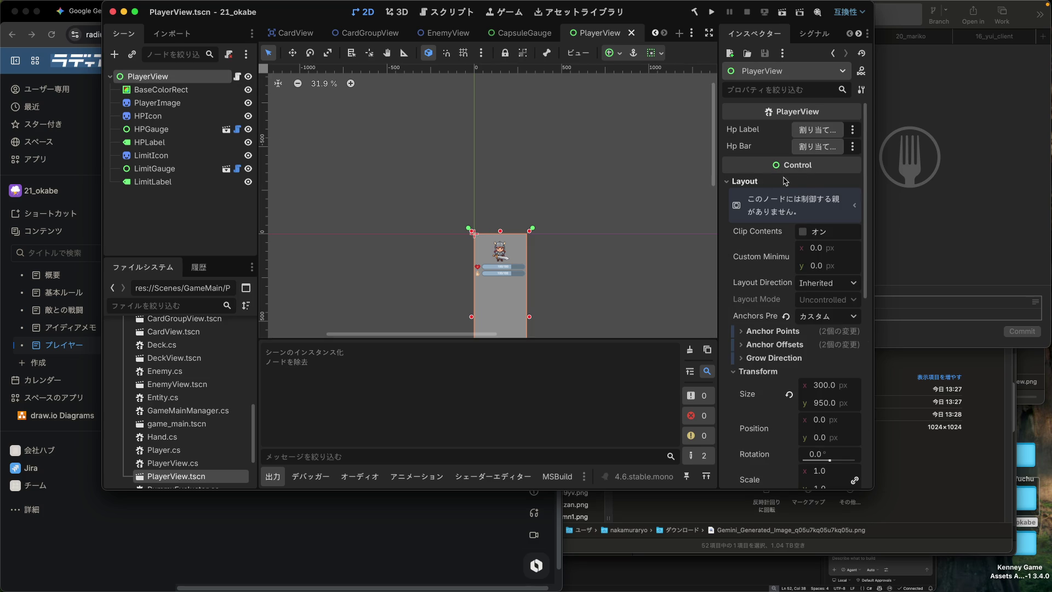
pyautogui.moveTo(165, 142); pyautogui.dragTo(803, 128)
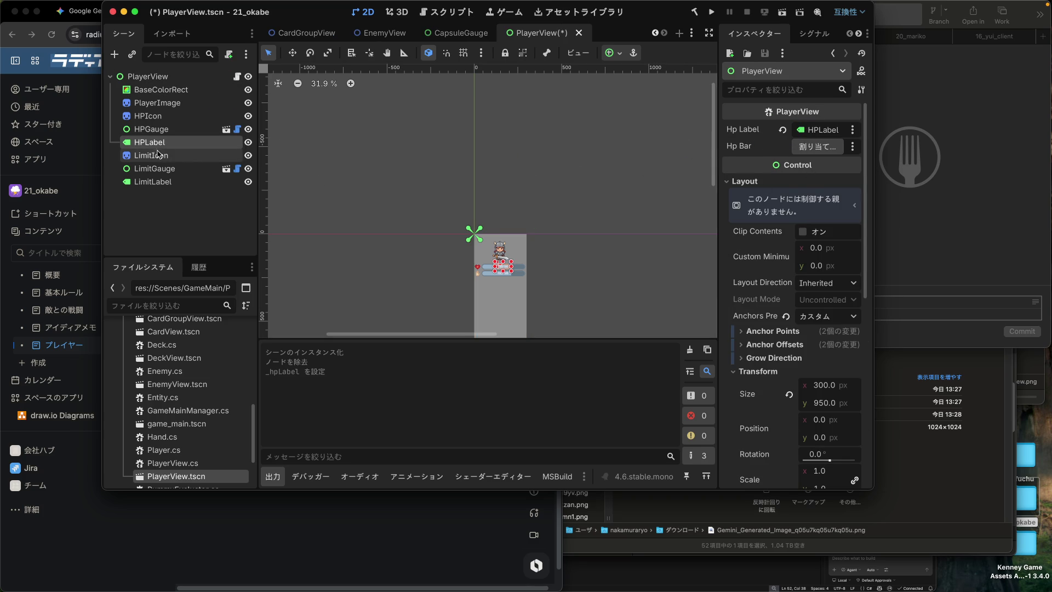
pyautogui.moveTo(153, 131)
pyautogui.mouseDown()
pyautogui.moveTo(698, 169)
pyautogui.moveTo(816, 146)
pyautogui.mouseUp()
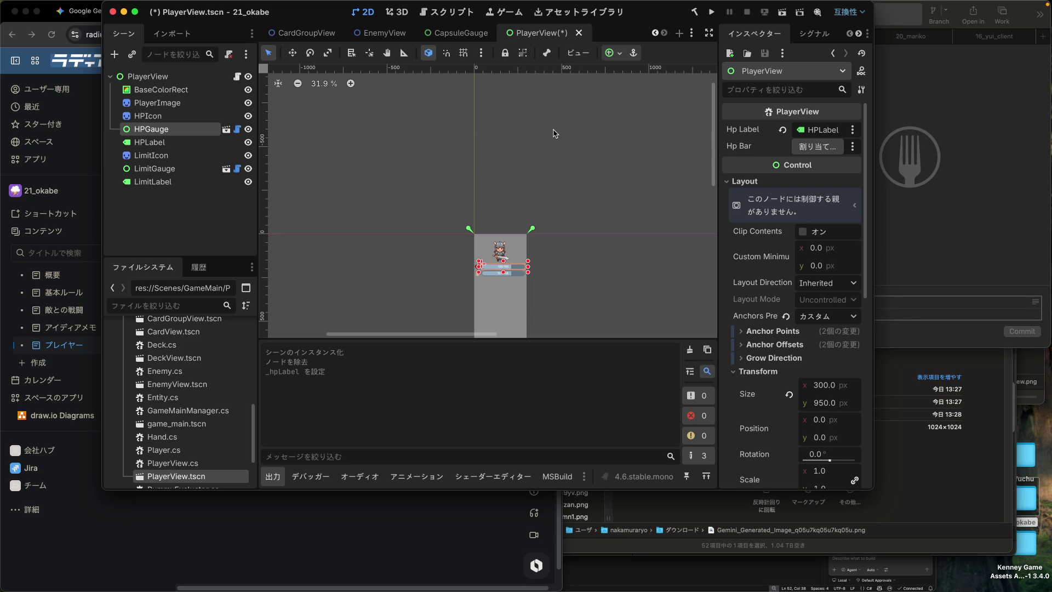
pyautogui.press('super+s')
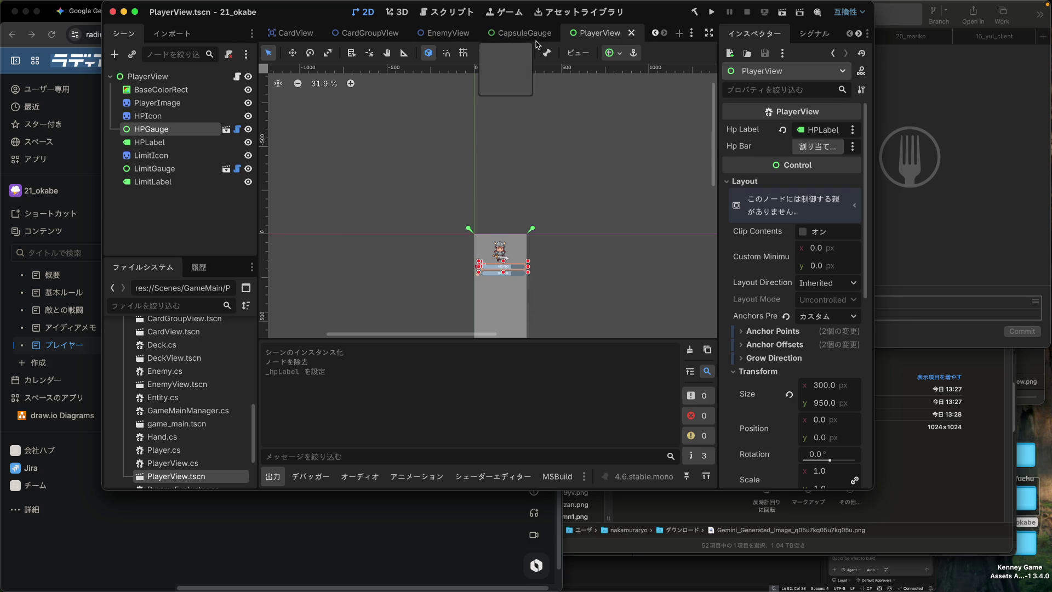
pyautogui.scroll(3, 382, 38)
pyautogui.scroll(2, 381, 36)
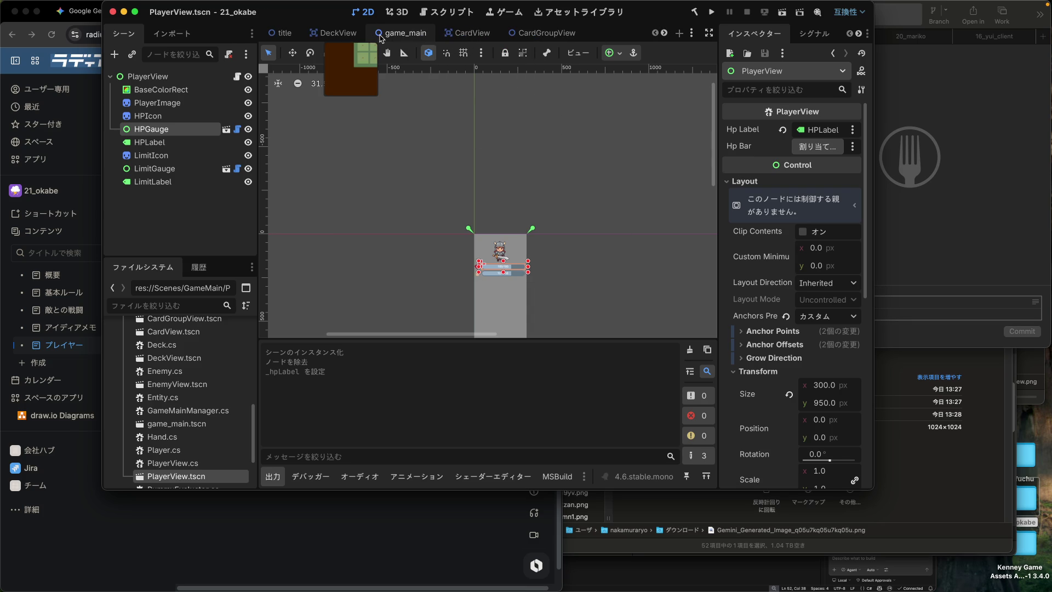
pyautogui.click(378, 35)
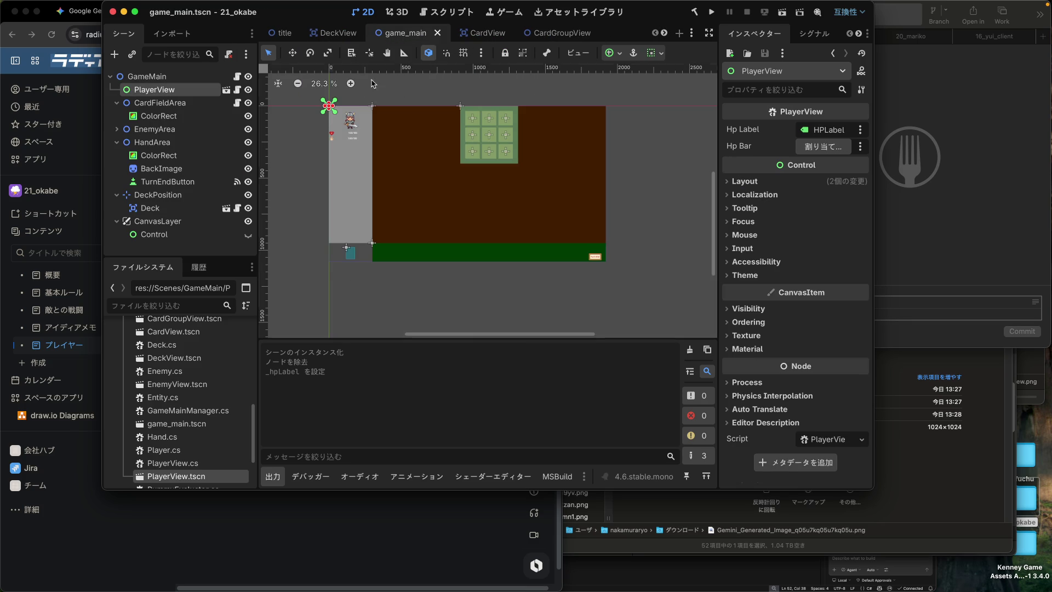
# Step: Close the CardView, EnemyView and CardGroupView scene tabs, leaving PlayerView.tscn showing
pyautogui.scroll(8, 351, 141)
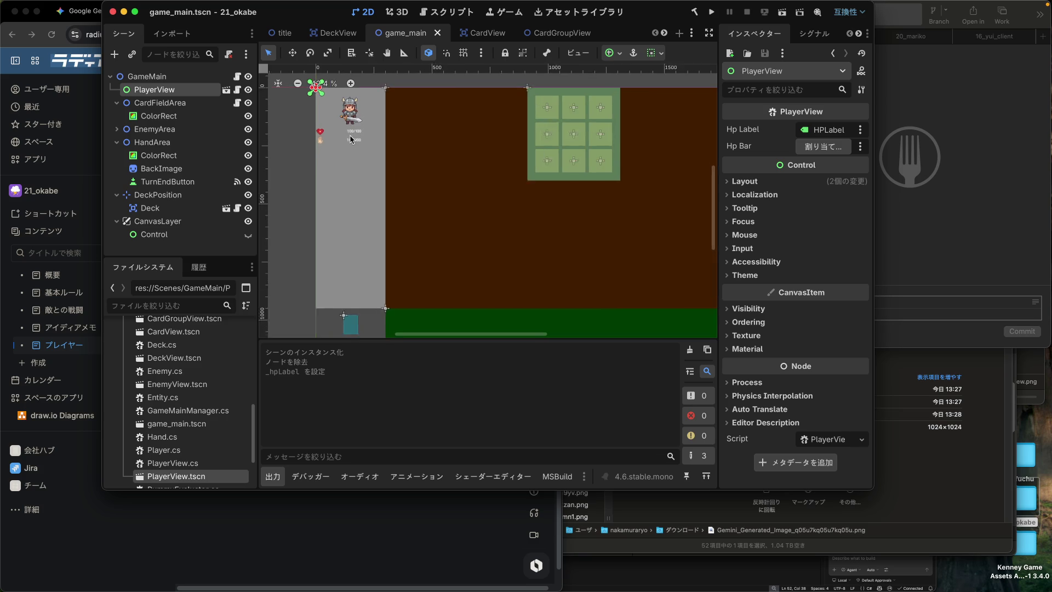
pyautogui.scroll(-2, 352, 142)
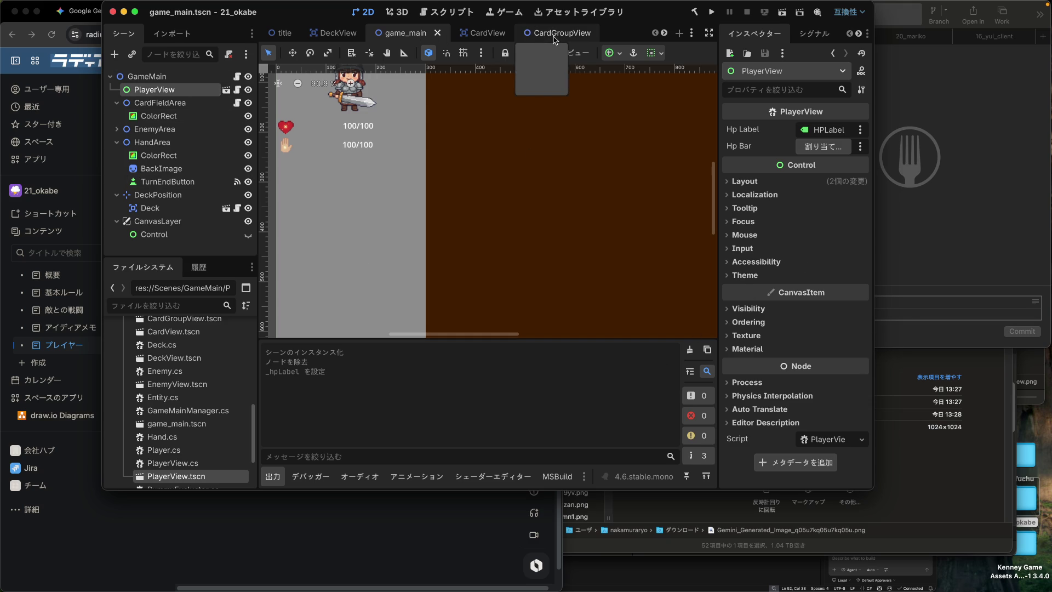
pyautogui.click(507, 38)
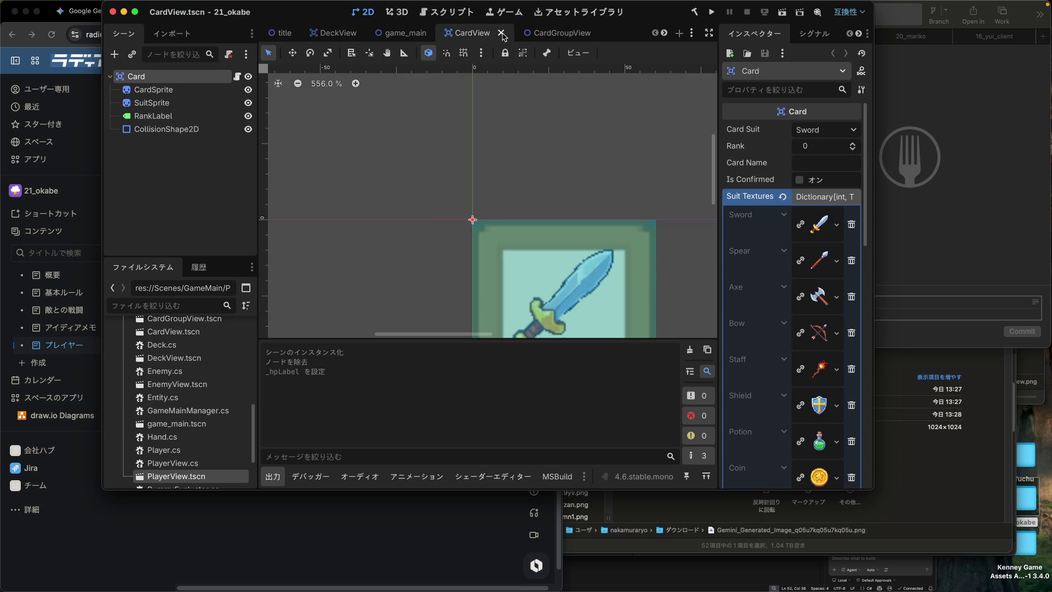
pyautogui.click(502, 34)
pyautogui.click(540, 35)
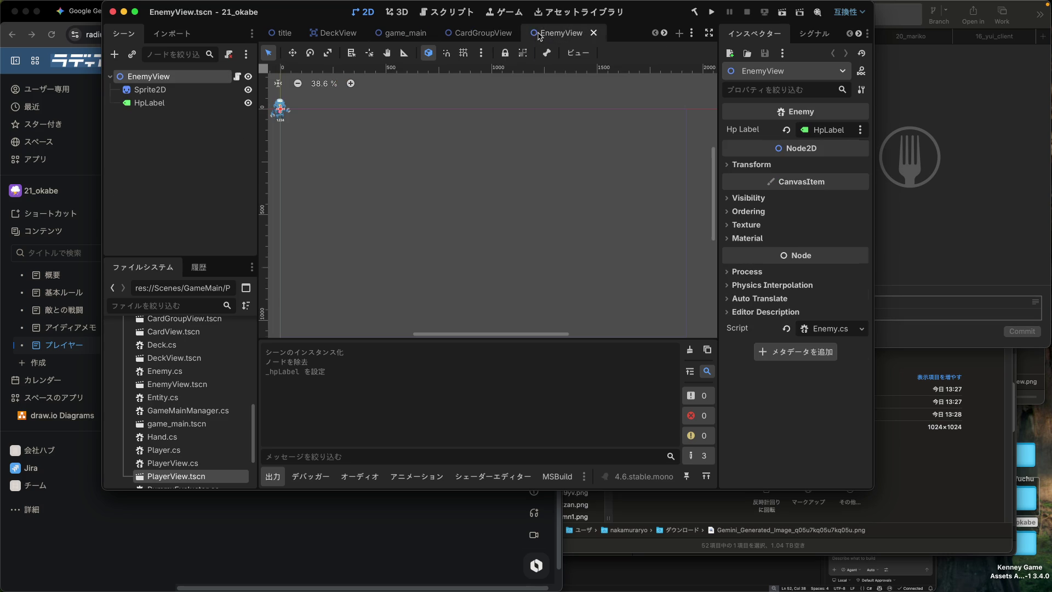
pyautogui.click(593, 33)
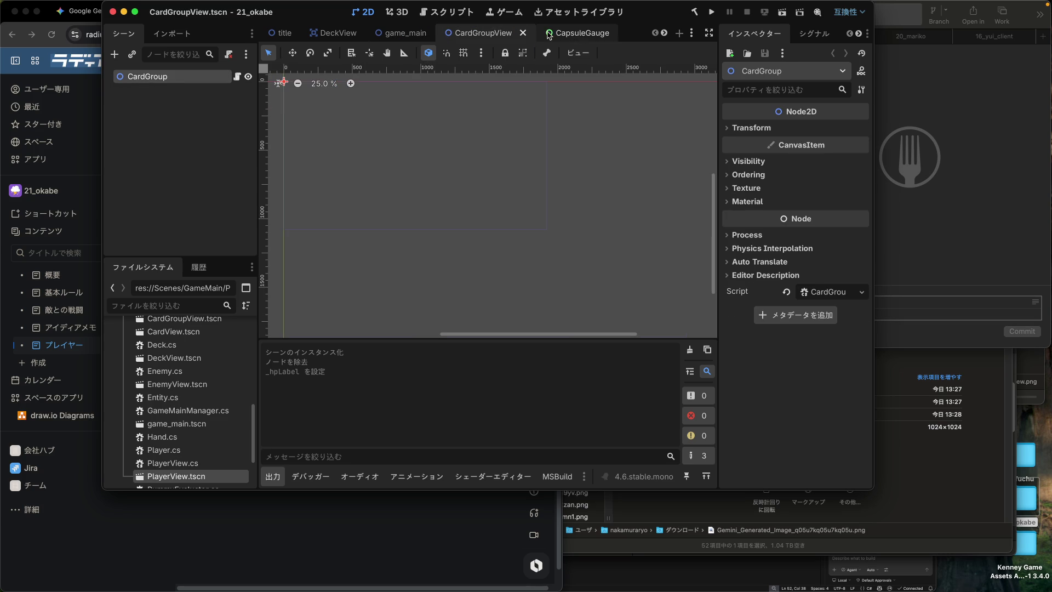
pyautogui.click(524, 33)
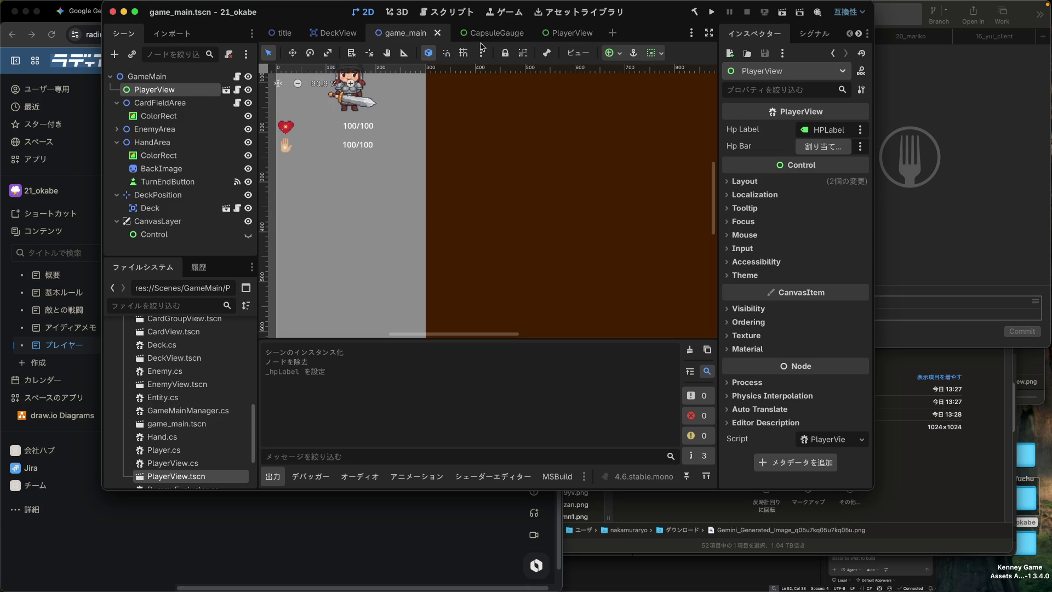
pyautogui.click(561, 37)
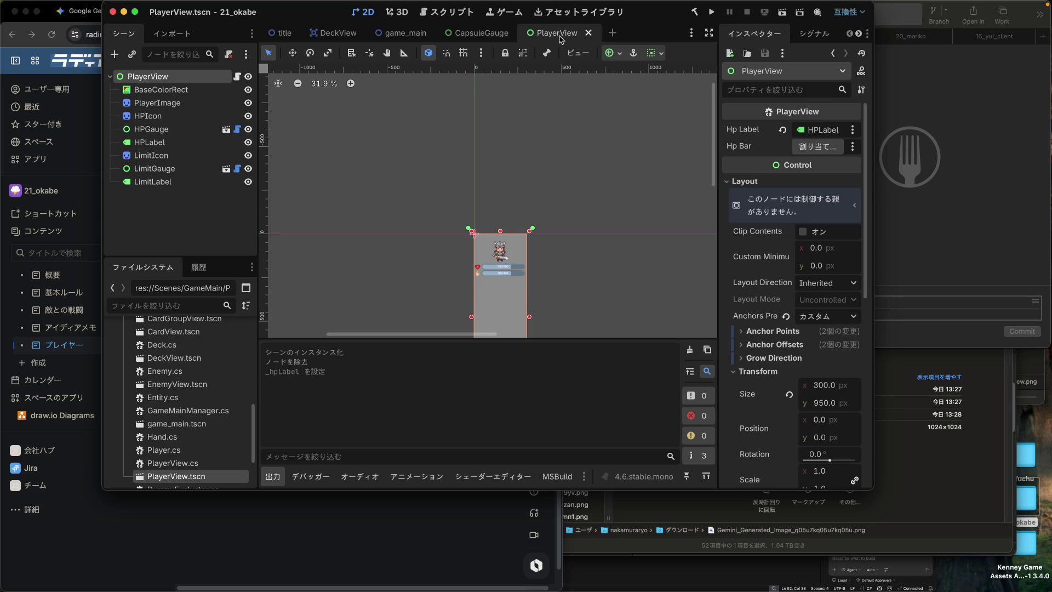
# Step: Run the project from the game_main scene, then close the debug game window
pyautogui.click(709, 14)
pyautogui.click(406, 34)
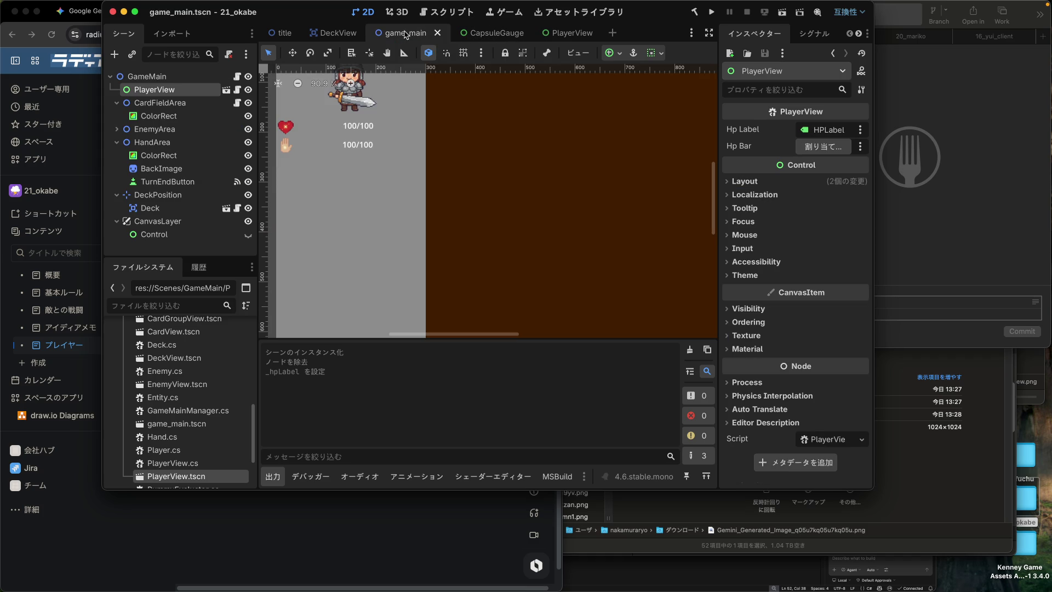
pyautogui.click(711, 13)
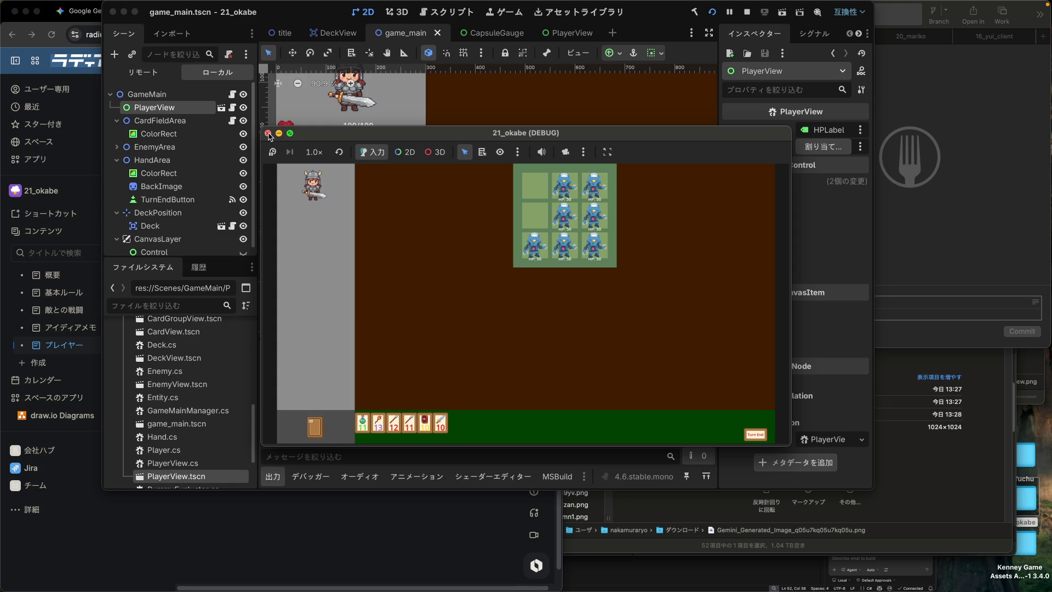
pyautogui.click(268, 133)
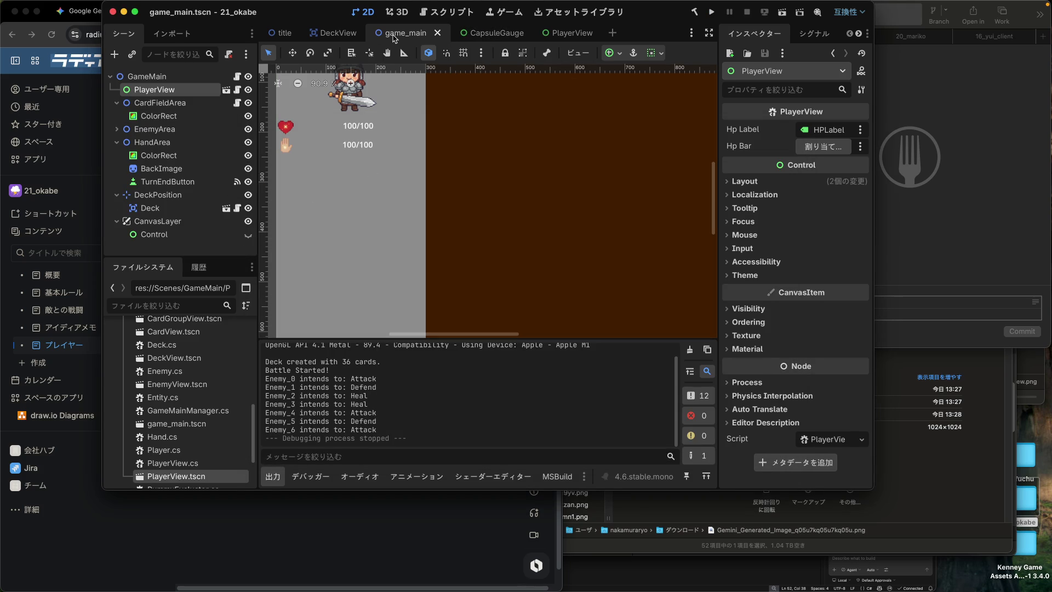
# Step: Frame the player panel and toggle CardFieldArea's visibility off and back on
pyautogui.scroll(-1, 387, 134)
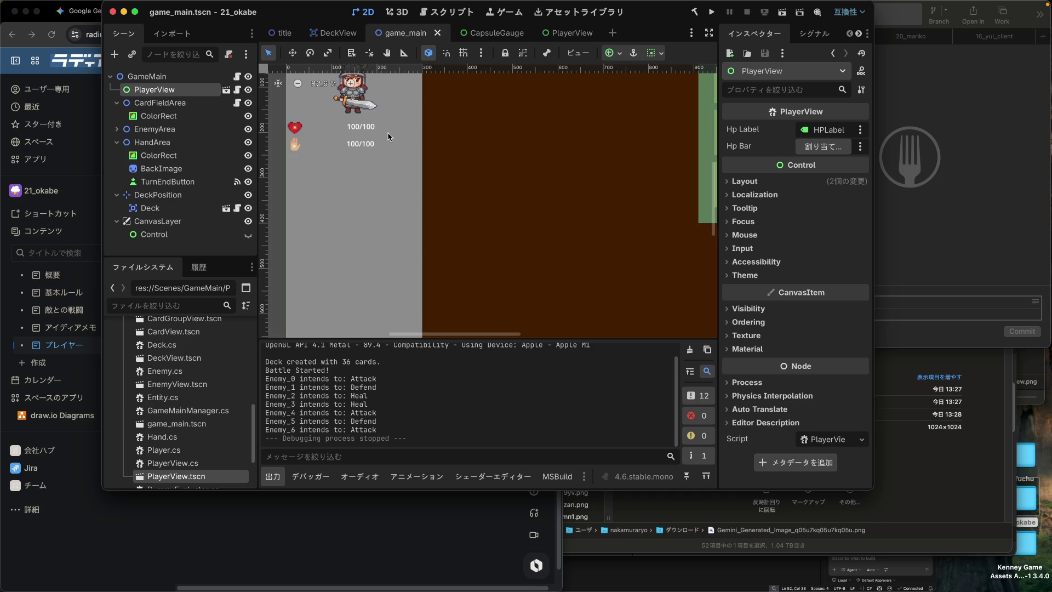
pyautogui.moveTo(387, 133); pyautogui.dragTo(406, 189)
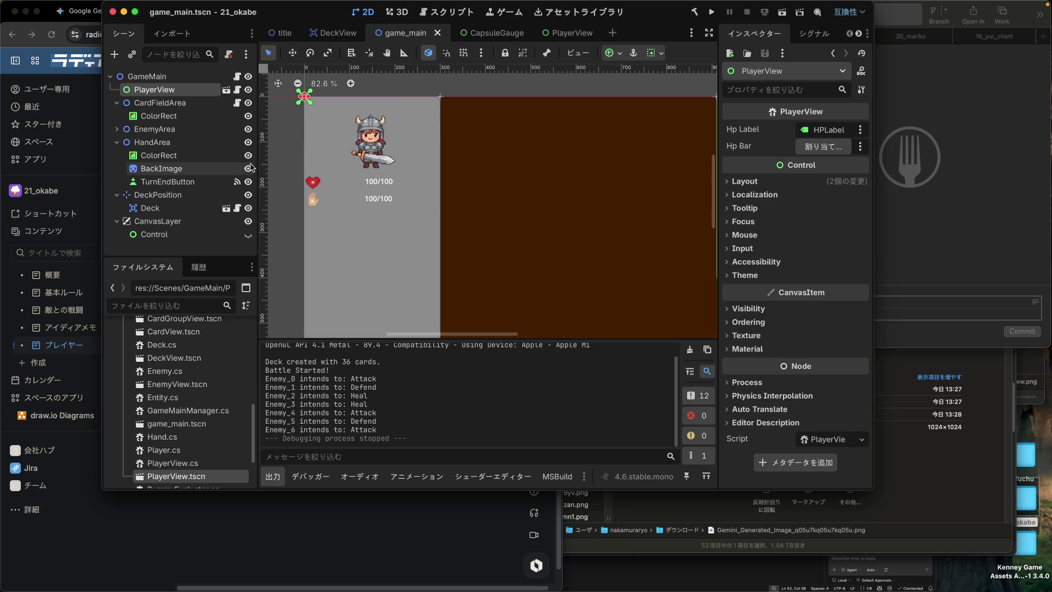
pyautogui.click(249, 102)
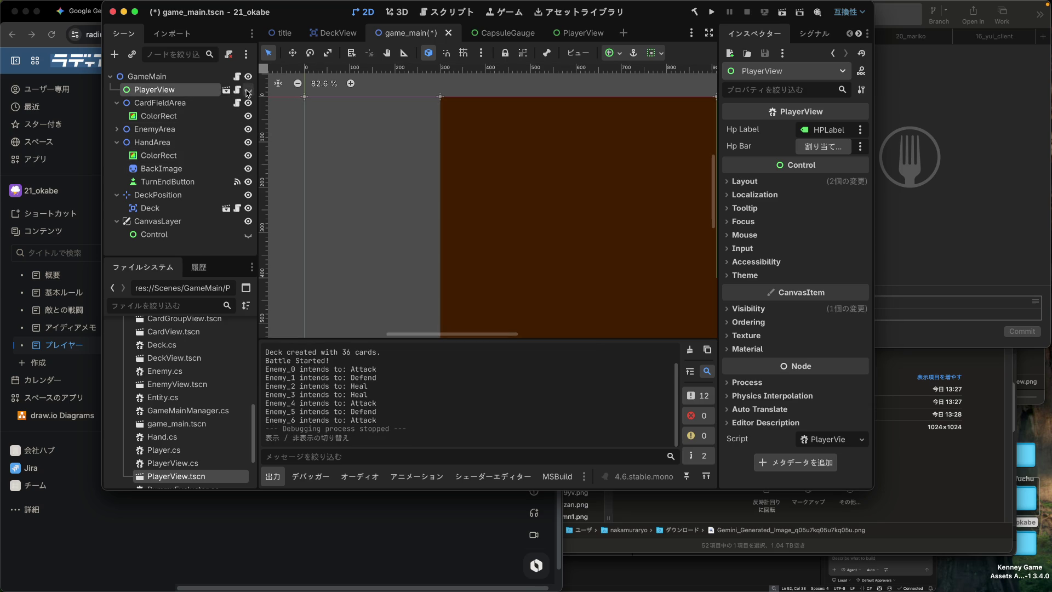
pyautogui.click(249, 103)
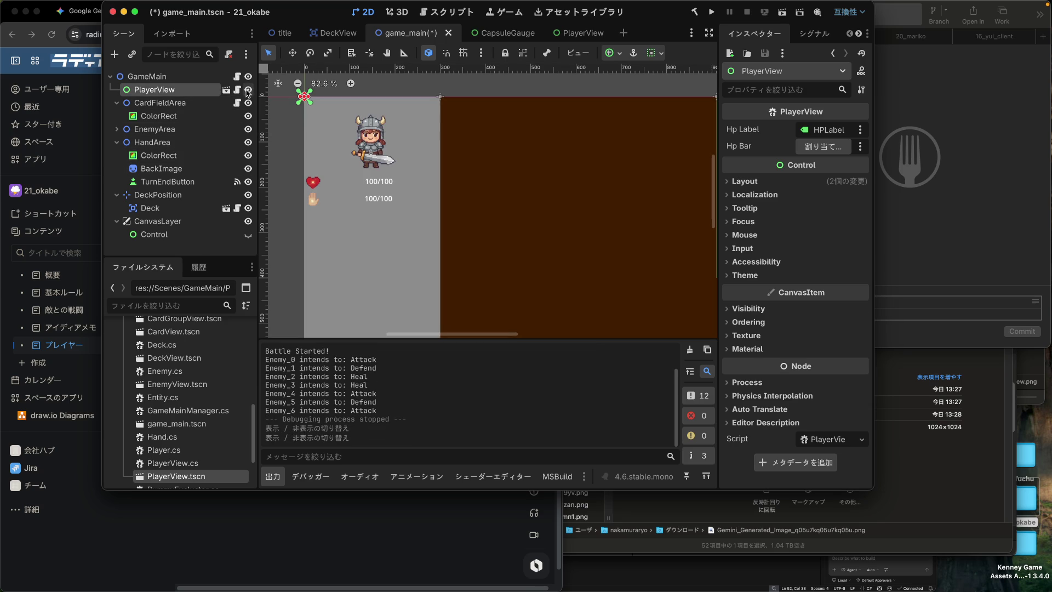
# Step: Save the game_main scene and bring the Finder Downloads window forward
pyautogui.click(583, 34)
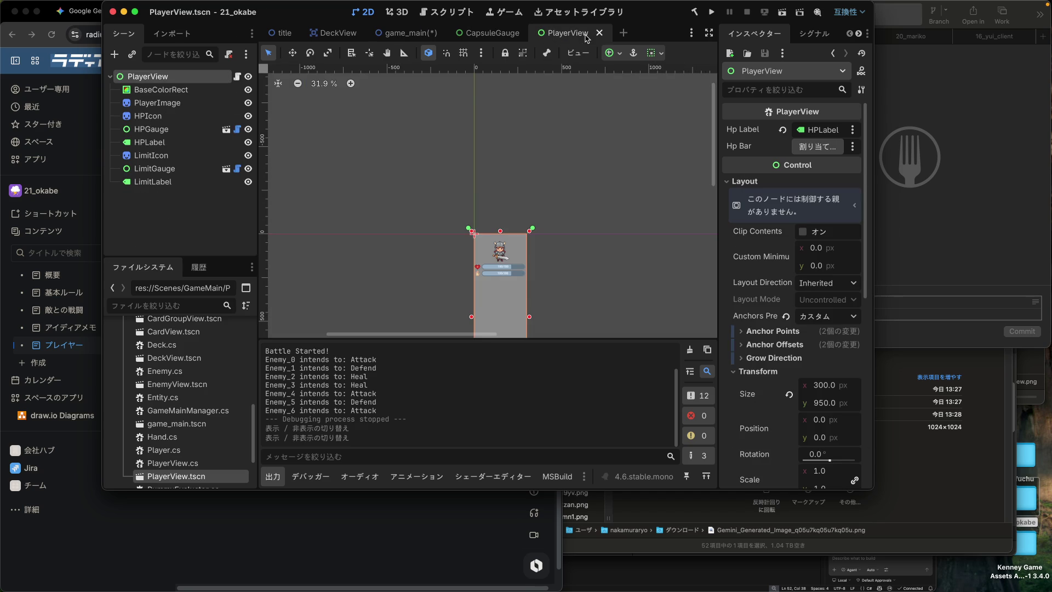
pyautogui.click(422, 34)
pyautogui.hotkey('ctrl', 's')
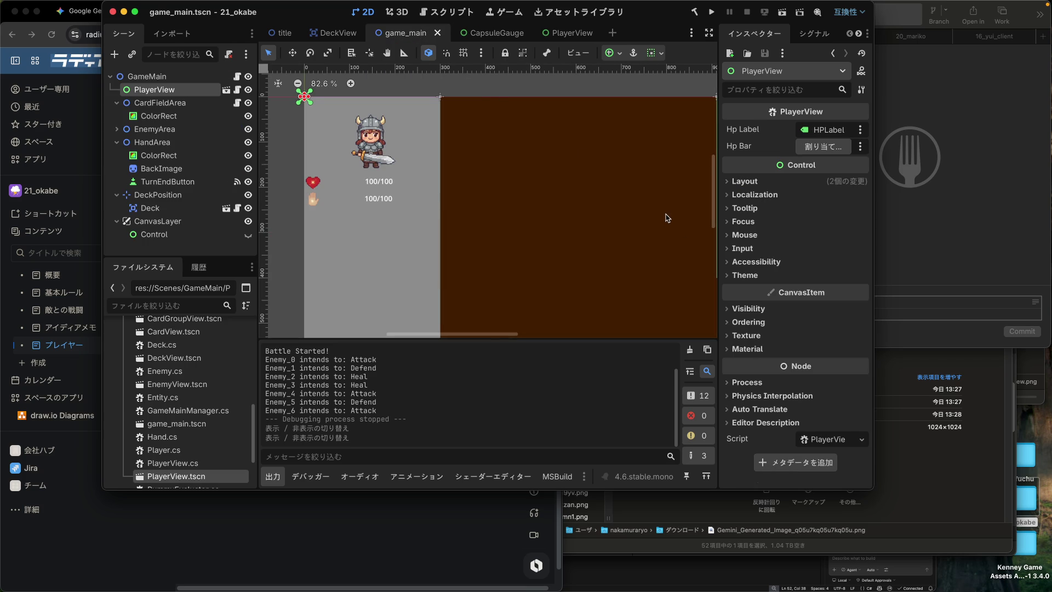
pyautogui.click(969, 485)
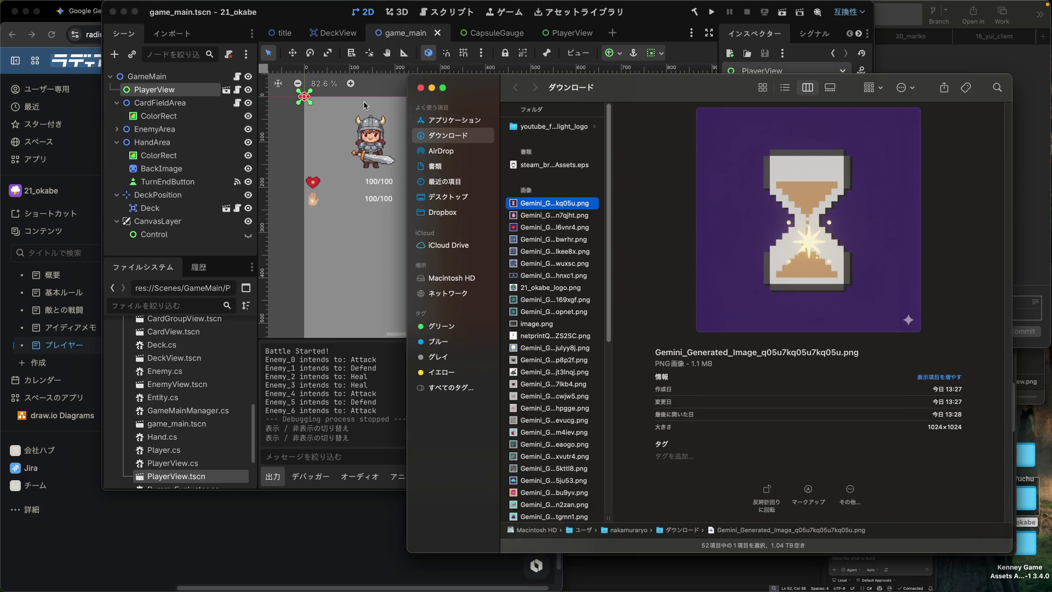
# Step: Close Finder's Downloads window and bring the CapsuleGauge.cs code window forward via Mission Control
pyautogui.click(420, 88)
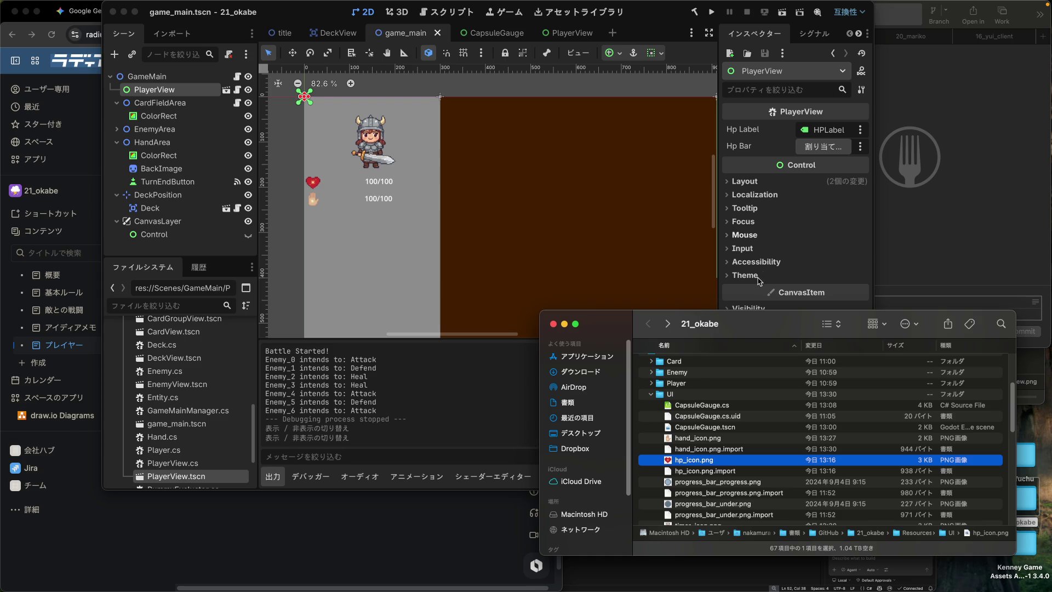
pyautogui.hotkey('ctrl', 'Up')
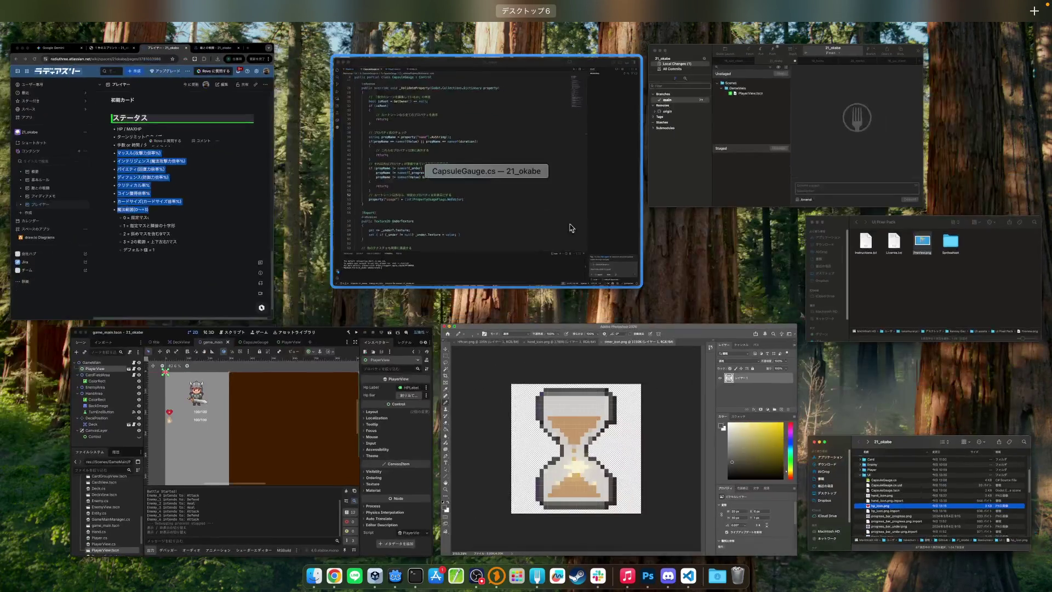
pyautogui.click(539, 207)
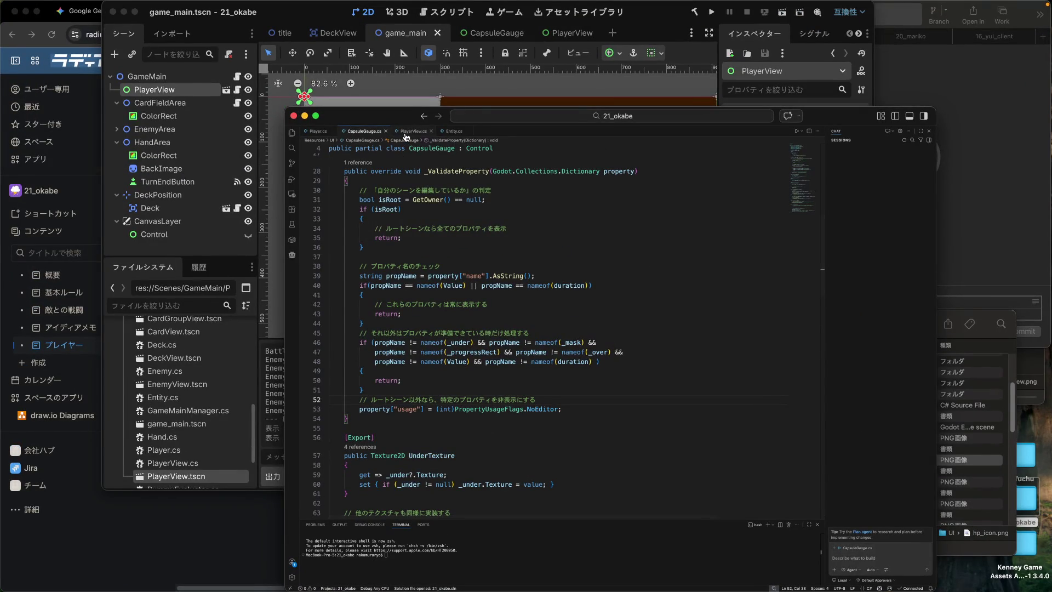
# Step: In PlayerView.cs, replace the _hpBar field's TextureProgressBar type with HPGauge
pyautogui.click(407, 132)
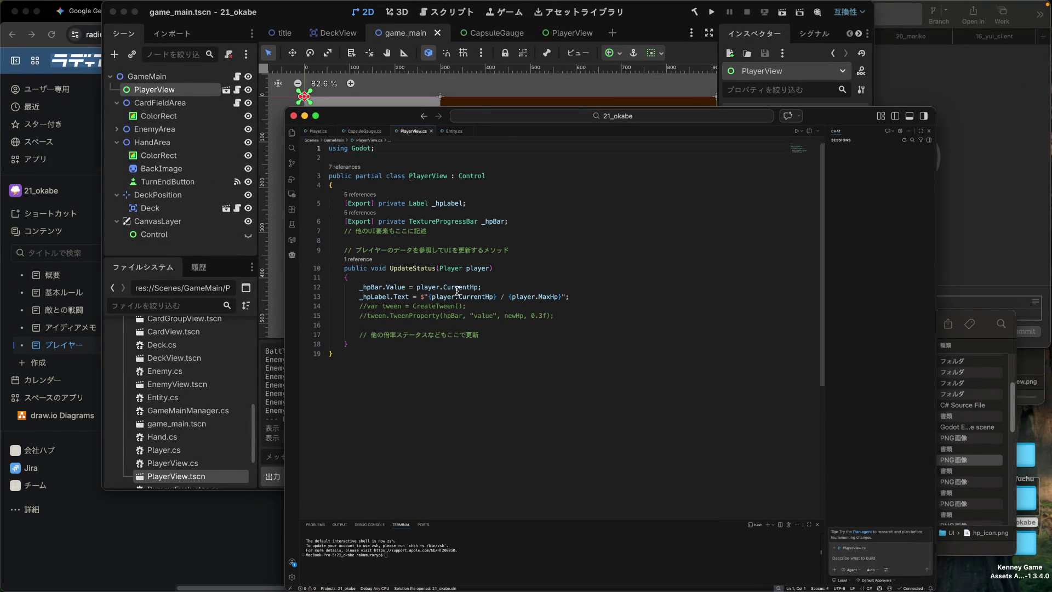
pyautogui.click(360, 296)
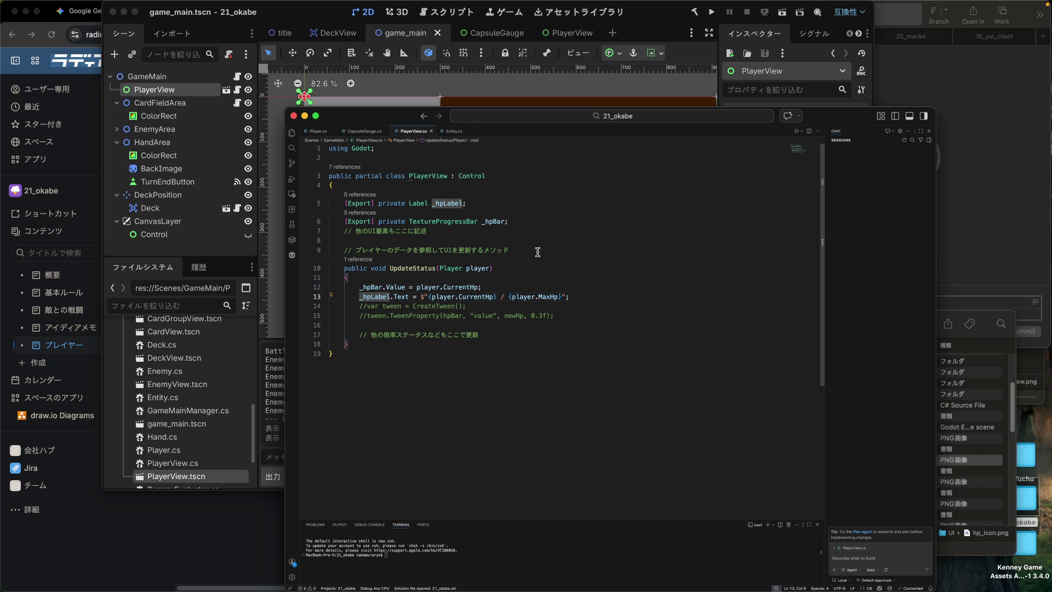
pyautogui.press('Up')
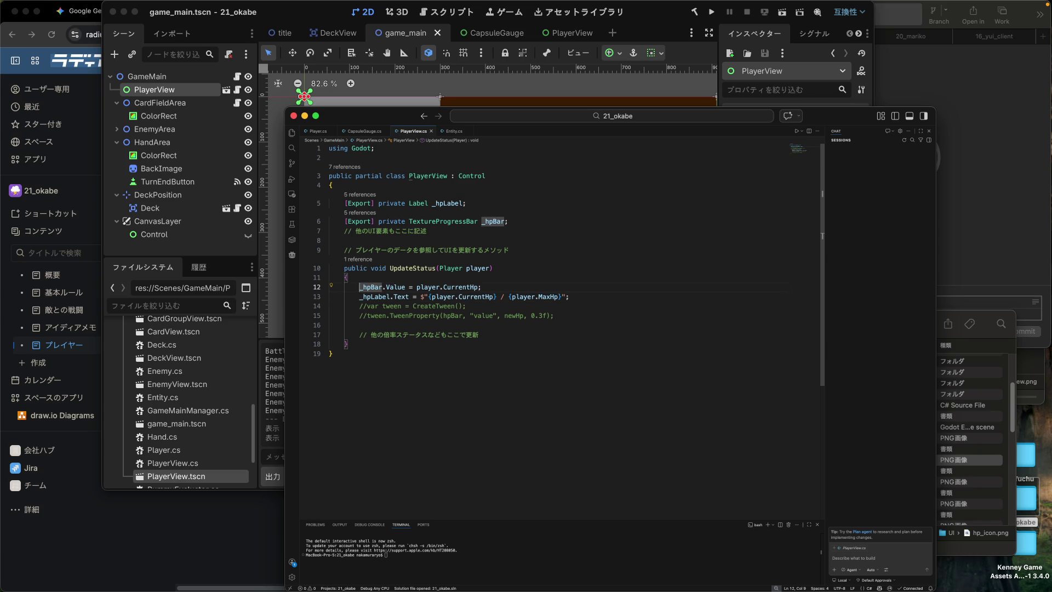
pyautogui.press('Tab')
pyautogui.press('BackSpace')
pyautogui.doubleClick(445, 222)
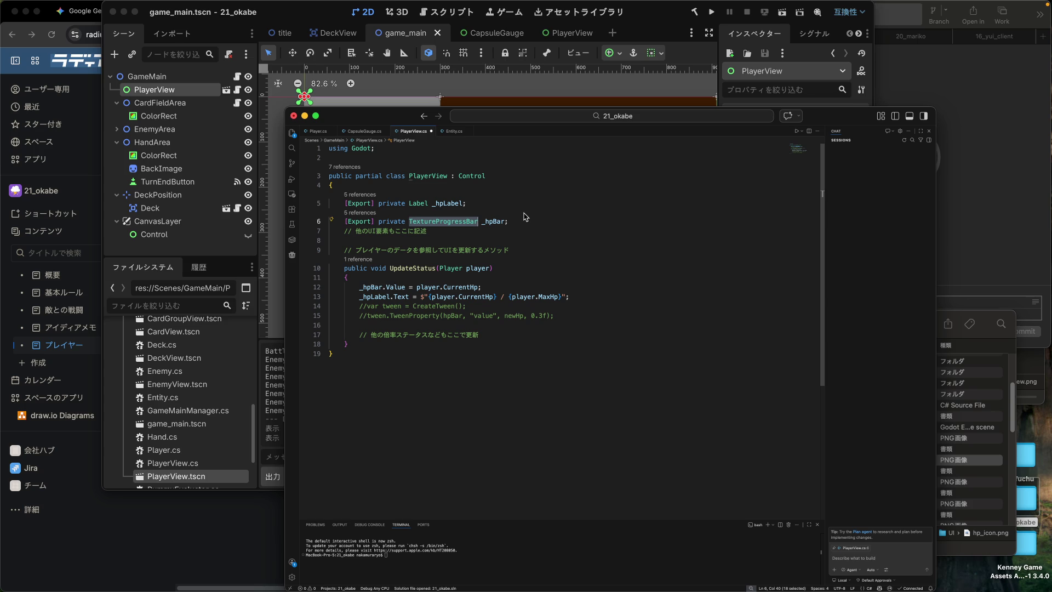
pyautogui.write('HPGa')
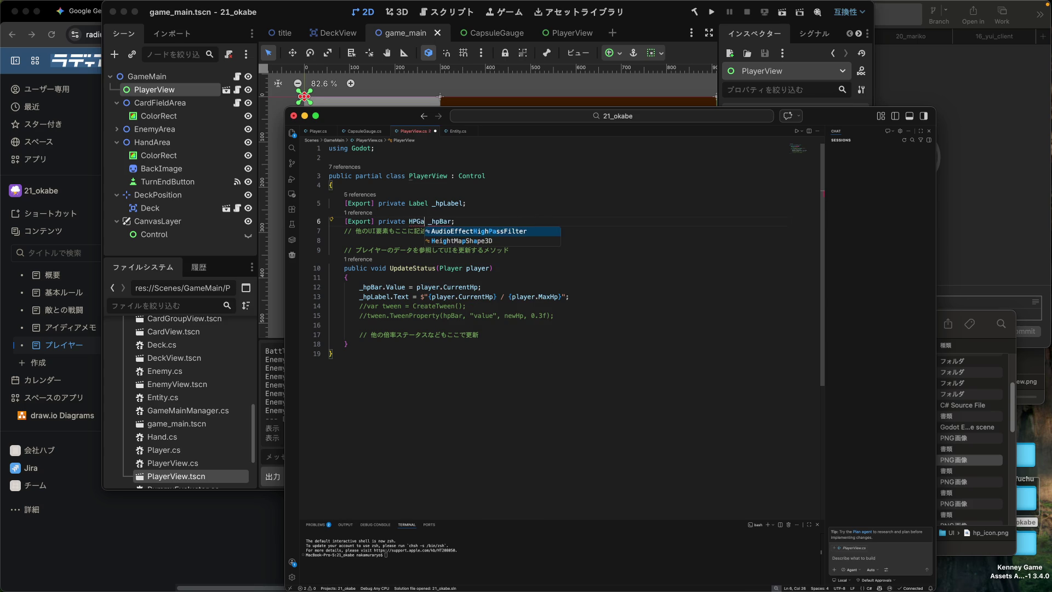
pyautogui.write('uge')
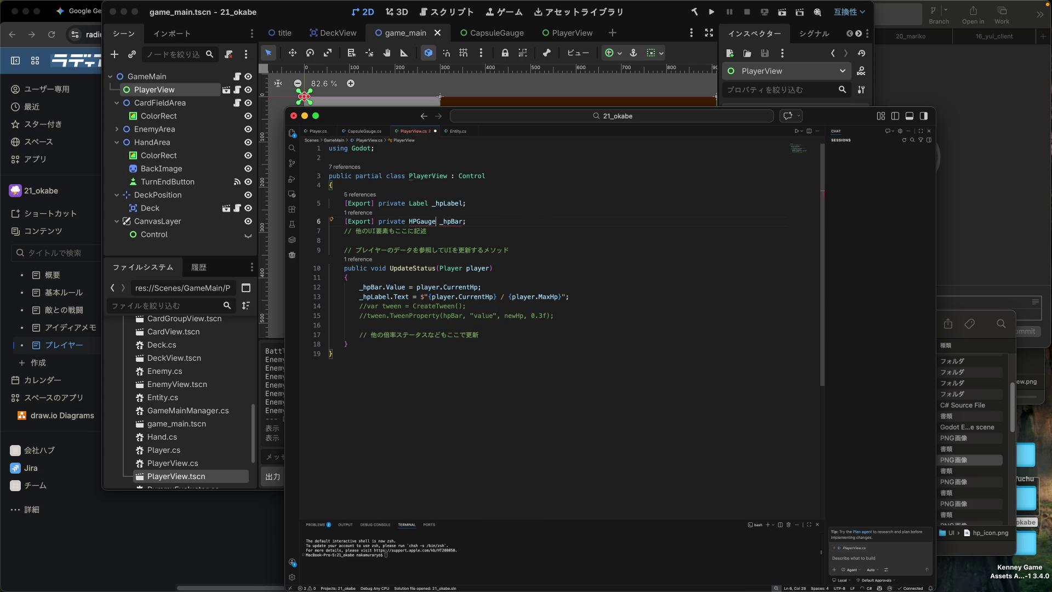
# Step: Rename the field to _hpGauge and change its type to CapsuleGauge
pyautogui.moveTo(453, 221); pyautogui.dragTo(458, 222)
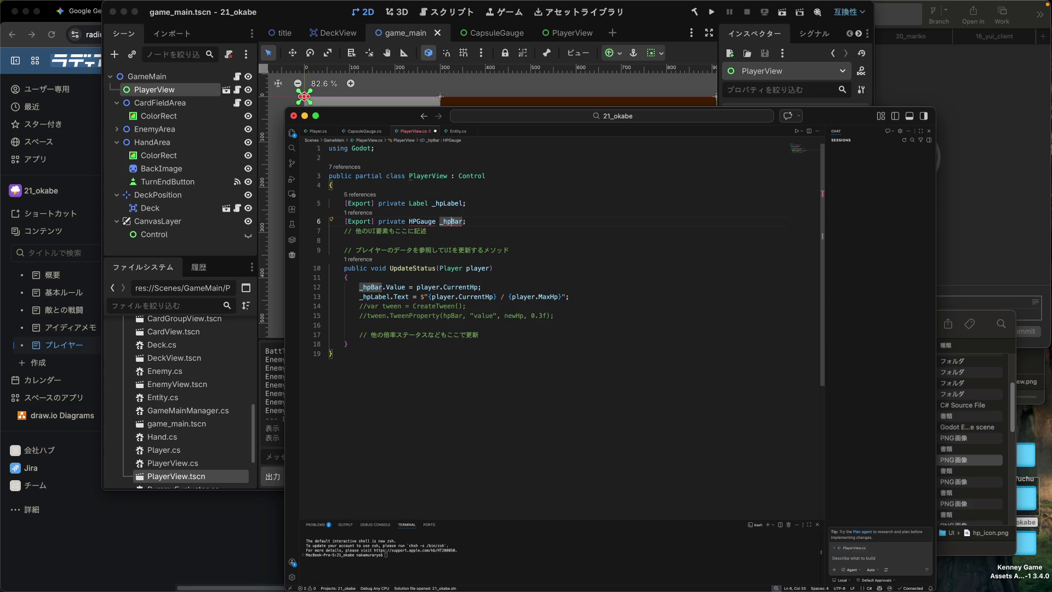
pyautogui.write('G')
pyautogui.press('Delete')
pyautogui.press('Delete')
pyautogui.write('uge')
pyautogui.hotkey('alt', 'Left')
pyautogui.press('Left')
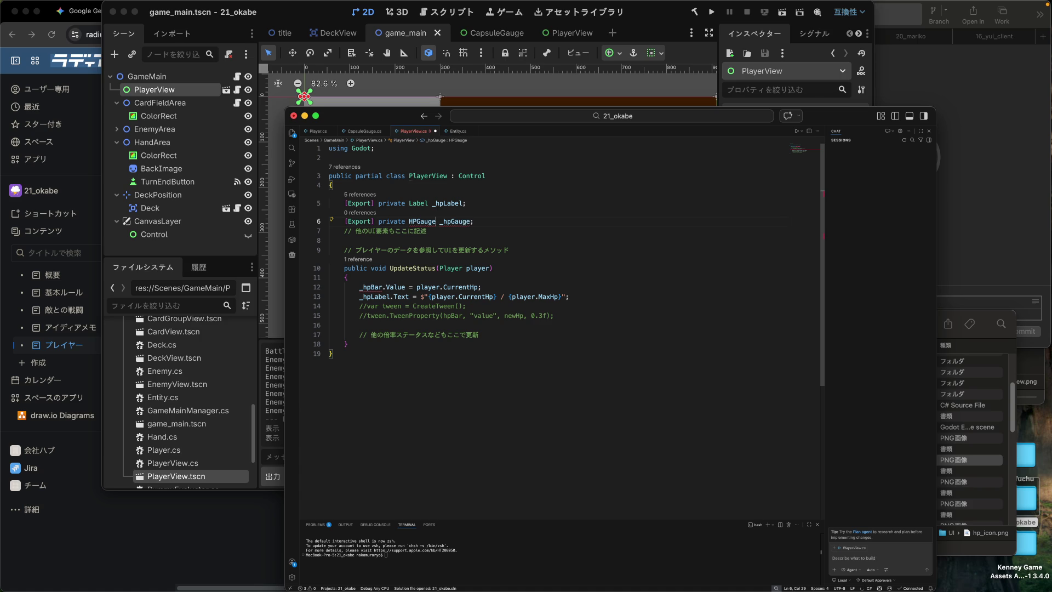
pyautogui.hotkey('shift', 'Left')
pyautogui.hotkey('shift', 'Left')
pyautogui.hotkey('shift', 'Left')
pyautogui.hotkey('shift', 'Left')
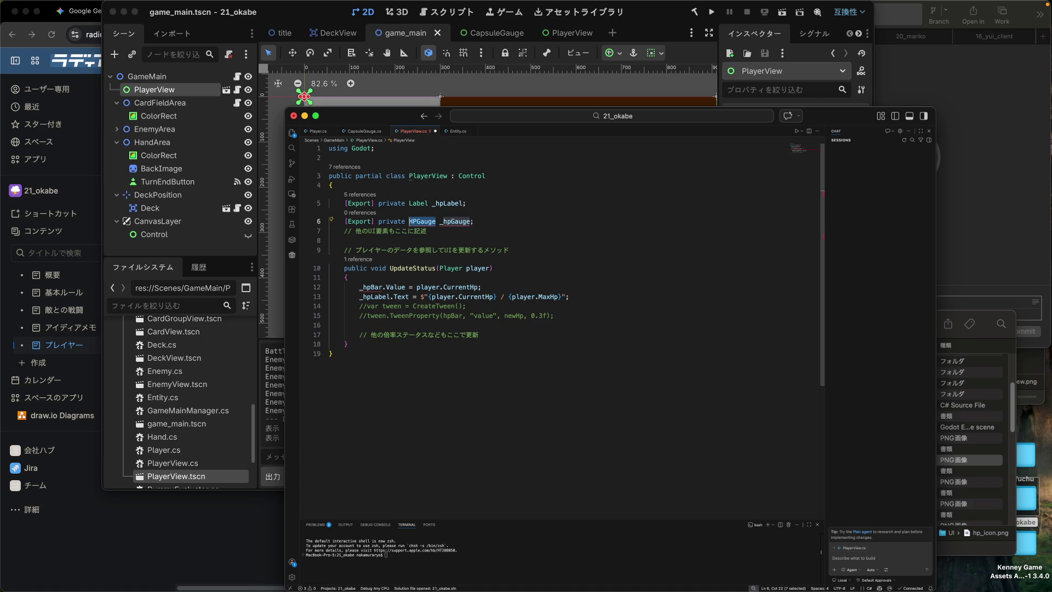
pyautogui.write('C')
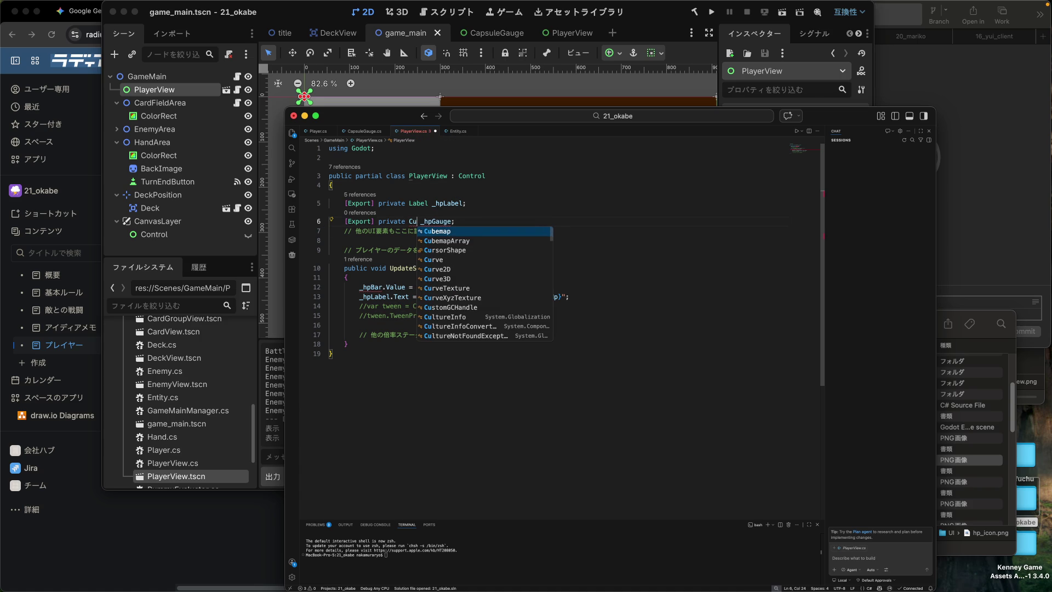
pyautogui.write('ap')
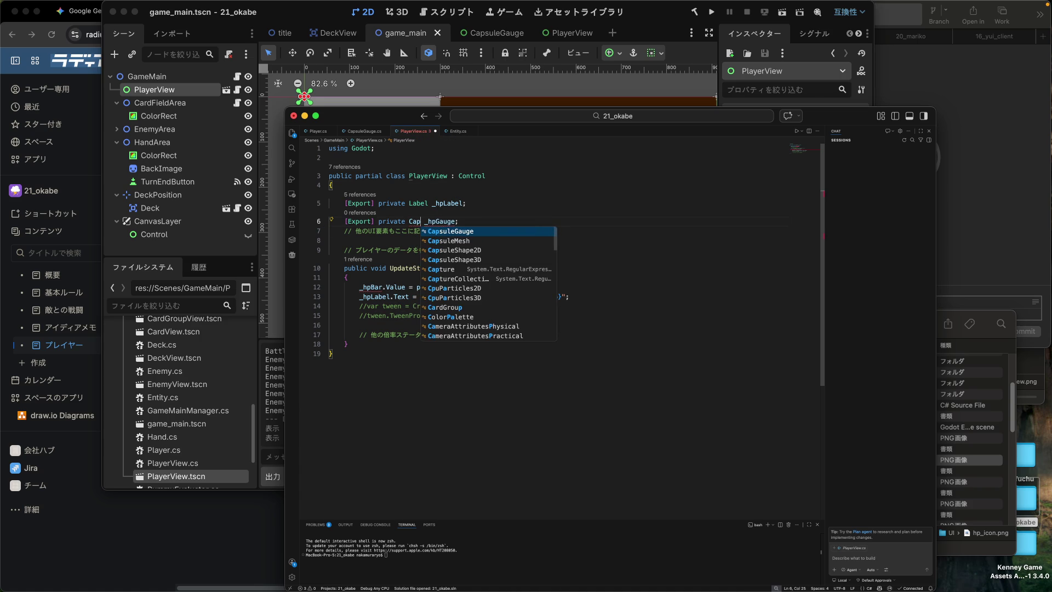
pyautogui.write('sule')
pyautogui.press('Return')
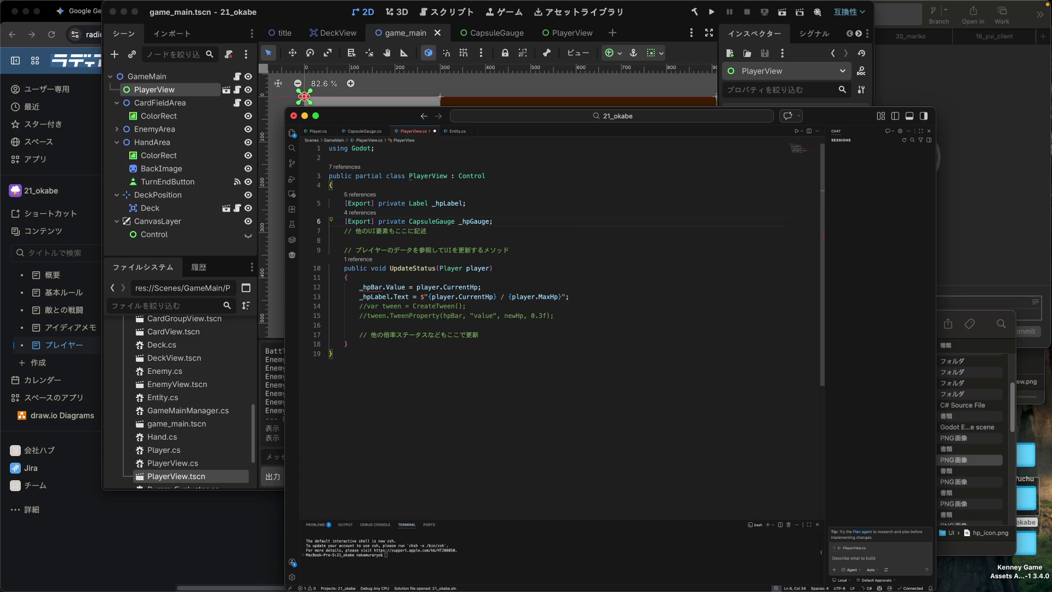
# Step: Delete the leftover comment line and accept renaming _hpBar to _hpGauge in UpdateStatus
pyautogui.click(329, 249)
pyautogui.hotkey('shift', 'Down')
pyautogui.press('BackSpace')
pyautogui.click(329, 258)
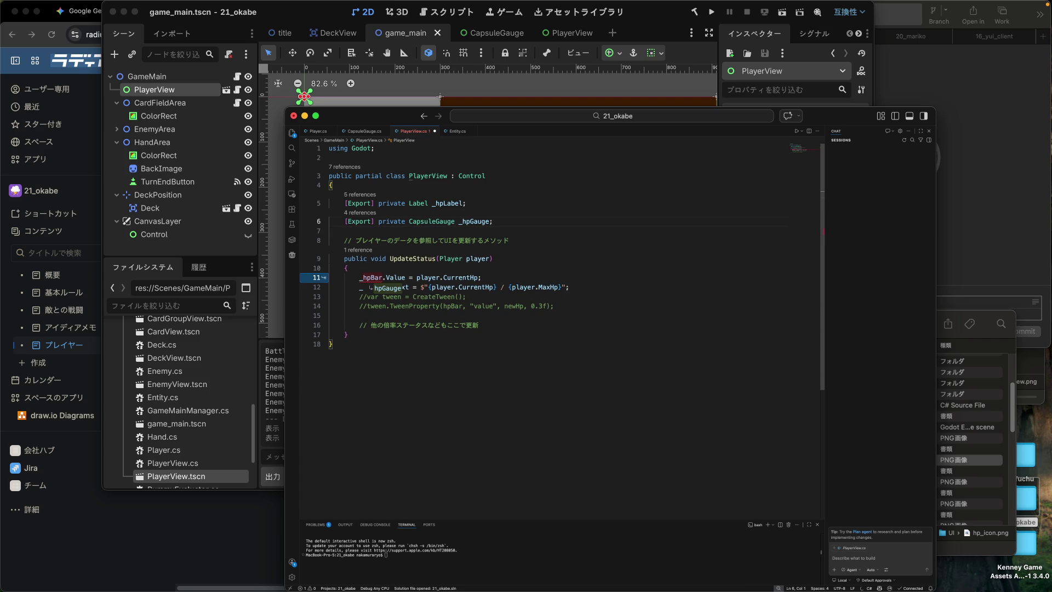
pyautogui.press('Tab')
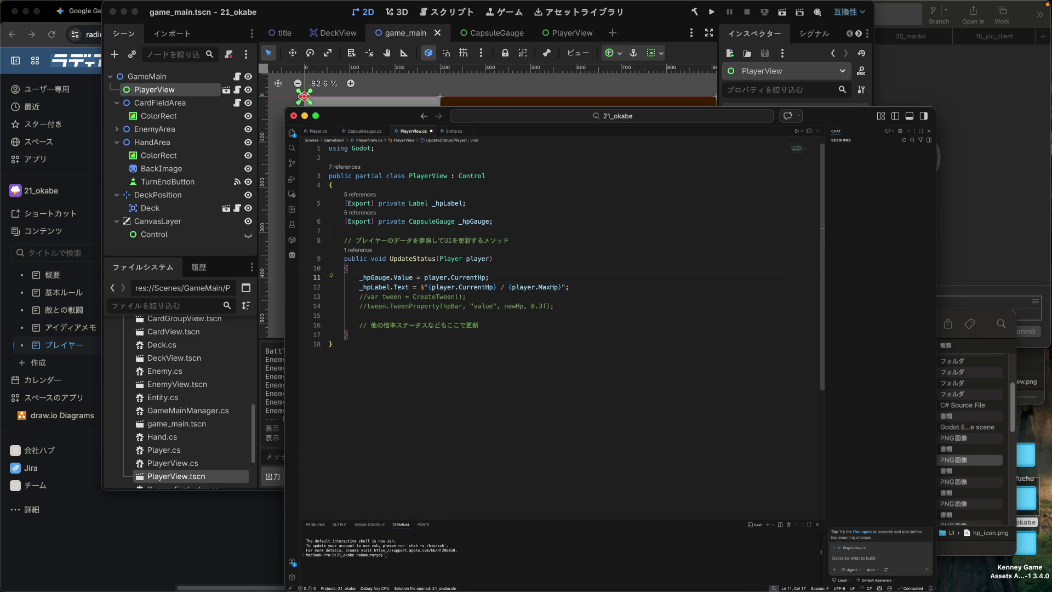
pyautogui.click(347, 268)
pyautogui.click(329, 231)
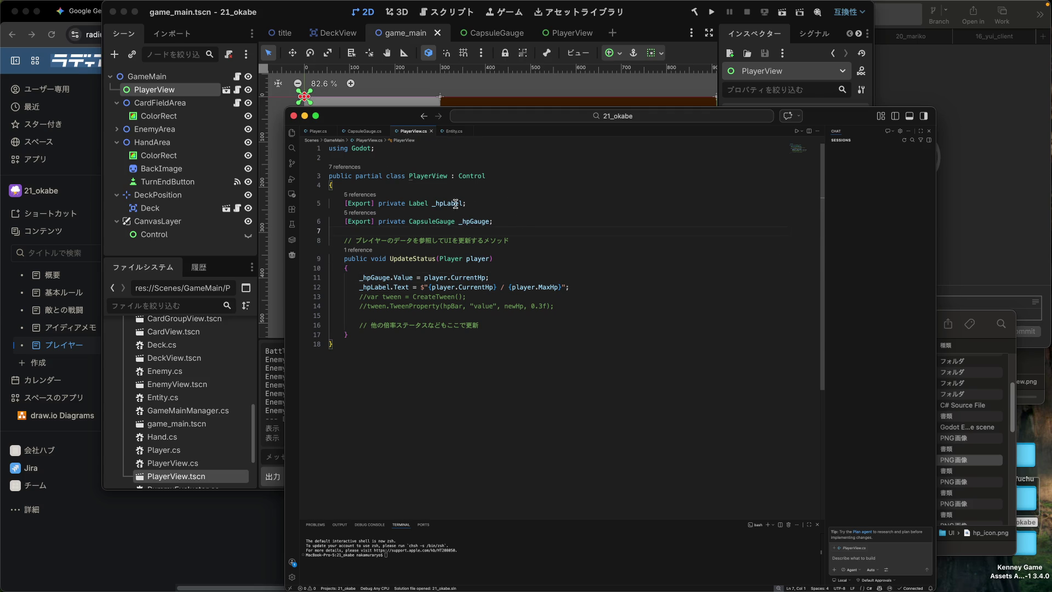
pyautogui.click(301, 21)
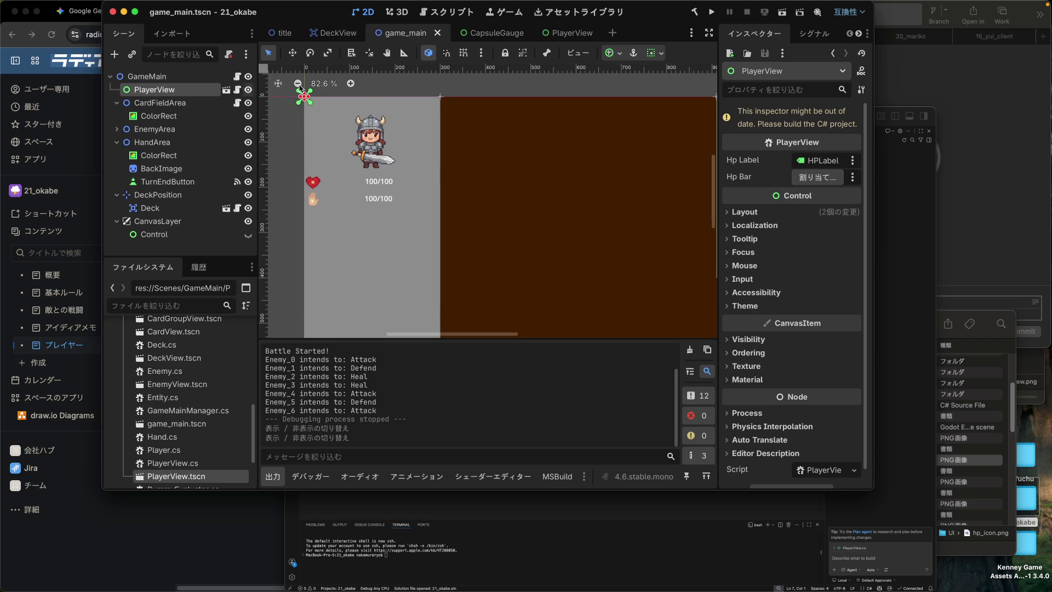
# Step: In the PlayerView scene, try assigning the HPGauge node to the HP bar property
pyautogui.click(572, 34)
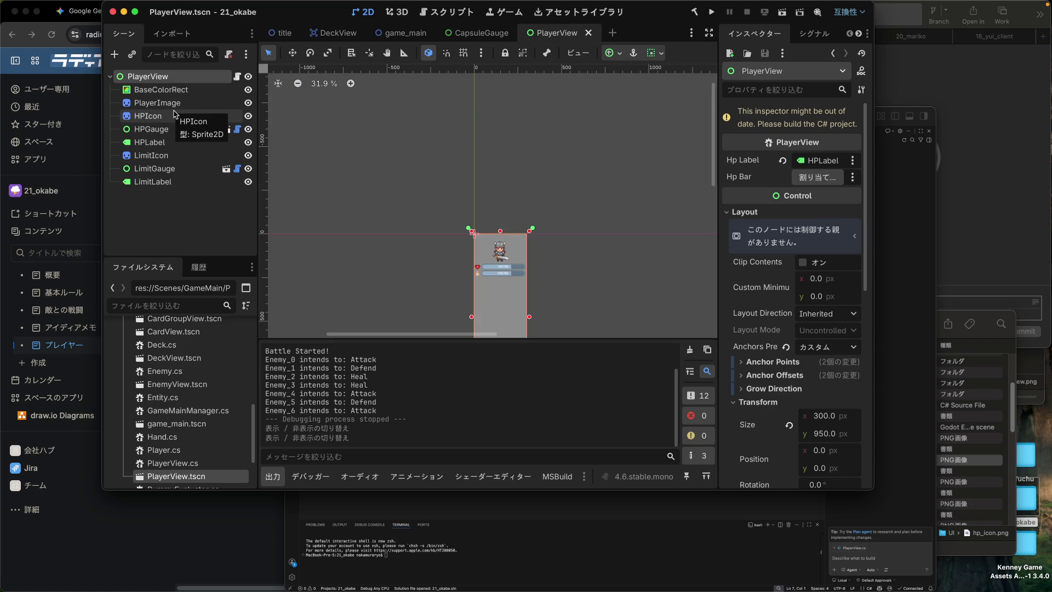
pyautogui.moveTo(161, 135); pyautogui.dragTo(809, 186)
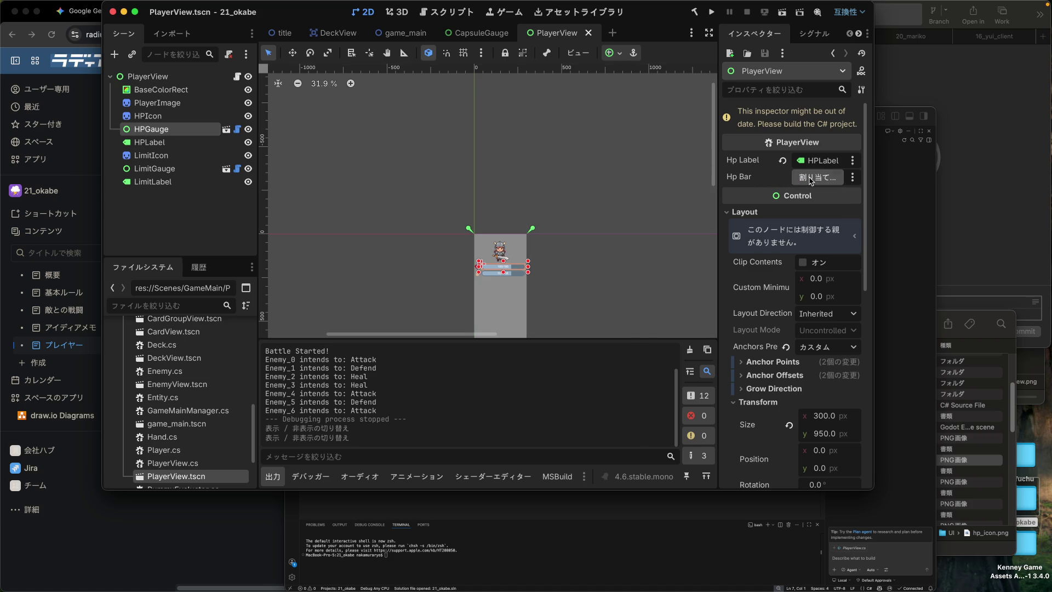
pyautogui.click(811, 181)
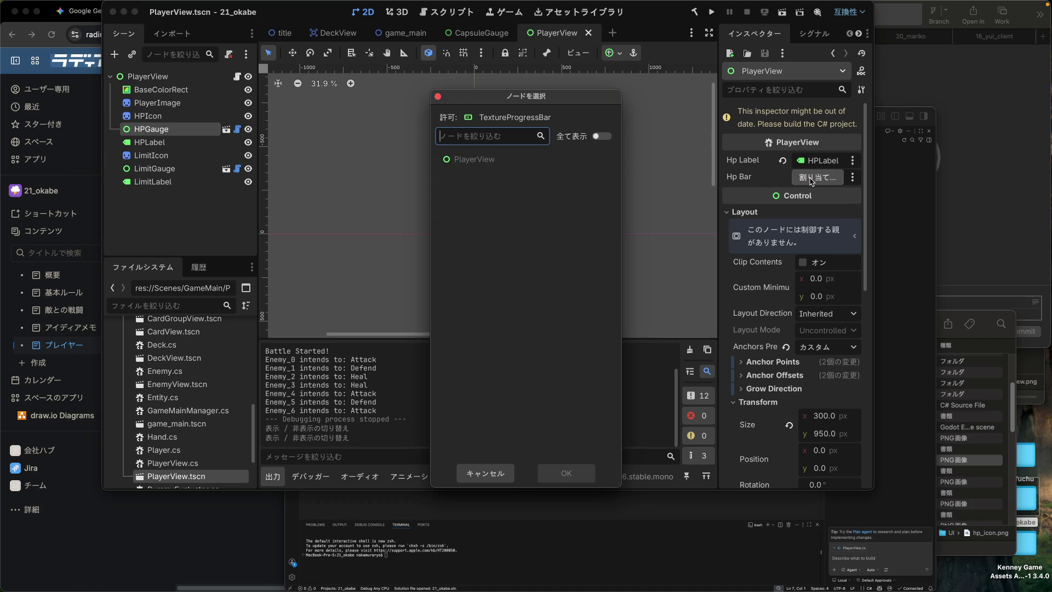
pyautogui.click(437, 97)
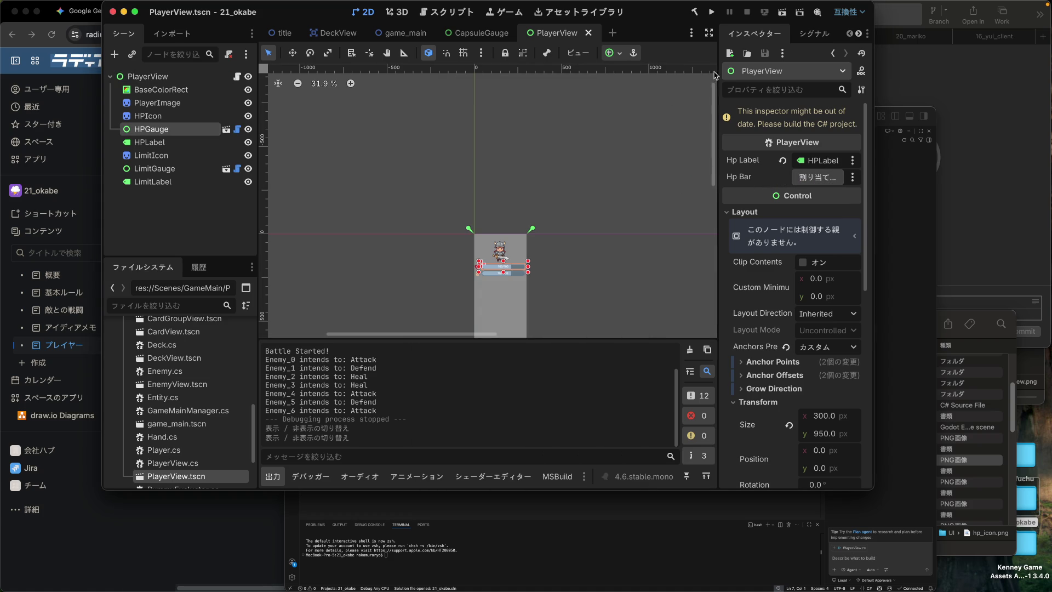
# Step: Rebuild the C# project, assign HPGauge to Hp Gauge, and save PlayerView
pyautogui.click(694, 13)
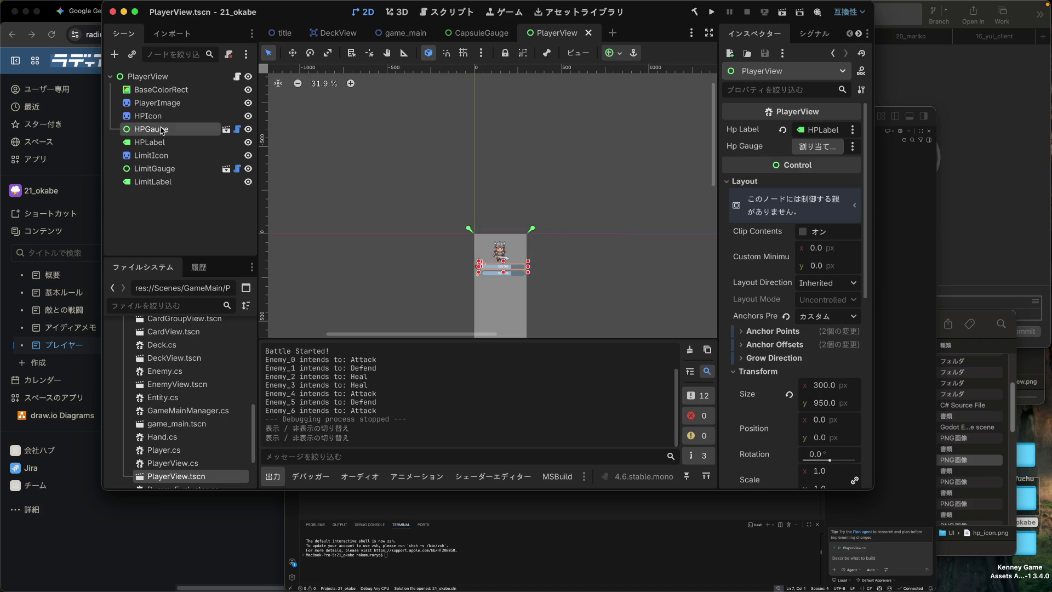
pyautogui.moveTo(159, 133)
pyautogui.mouseDown()
pyautogui.moveTo(863, 143)
pyautogui.moveTo(825, 147)
pyautogui.mouseUp()
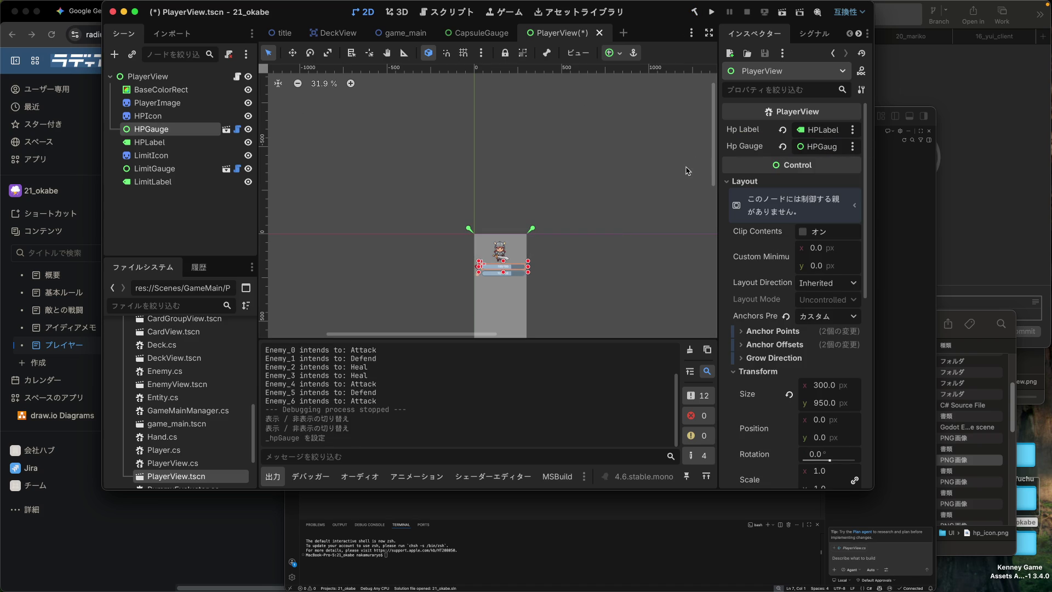
pyautogui.click(399, 166)
pyautogui.hotkey('ctrl', 's')
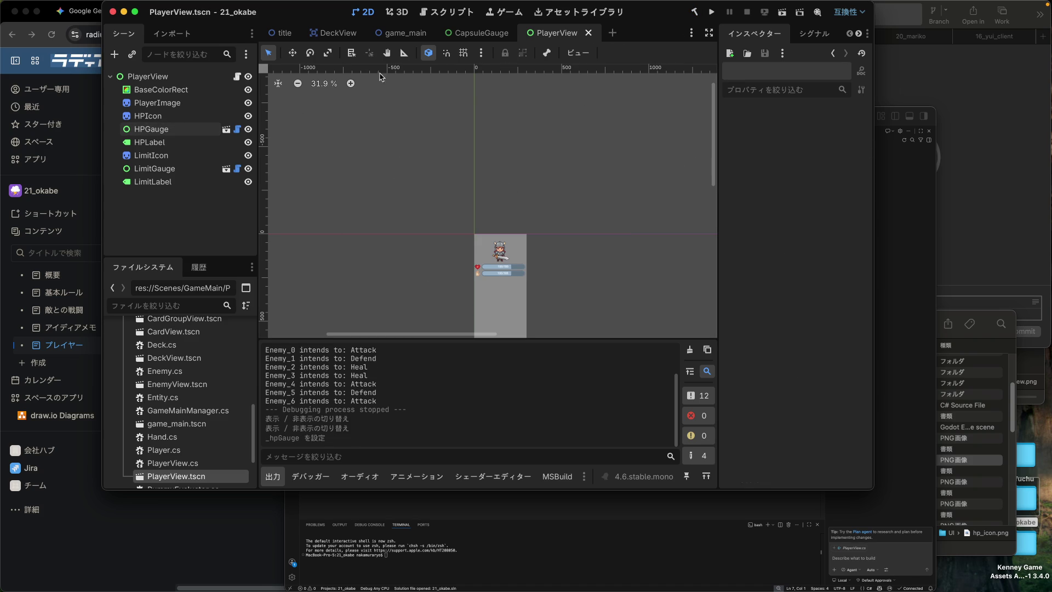
pyautogui.click(392, 34)
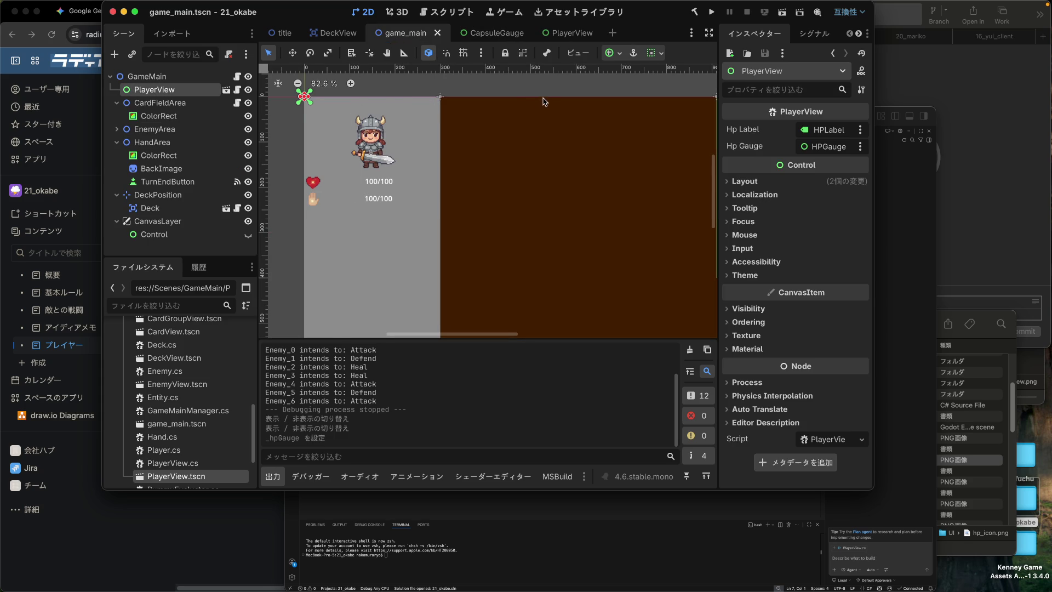
# Step: Save game_main and run the game to test the HP gauge change
pyautogui.hotkey('ctrl', 's')
pyautogui.click(711, 12)
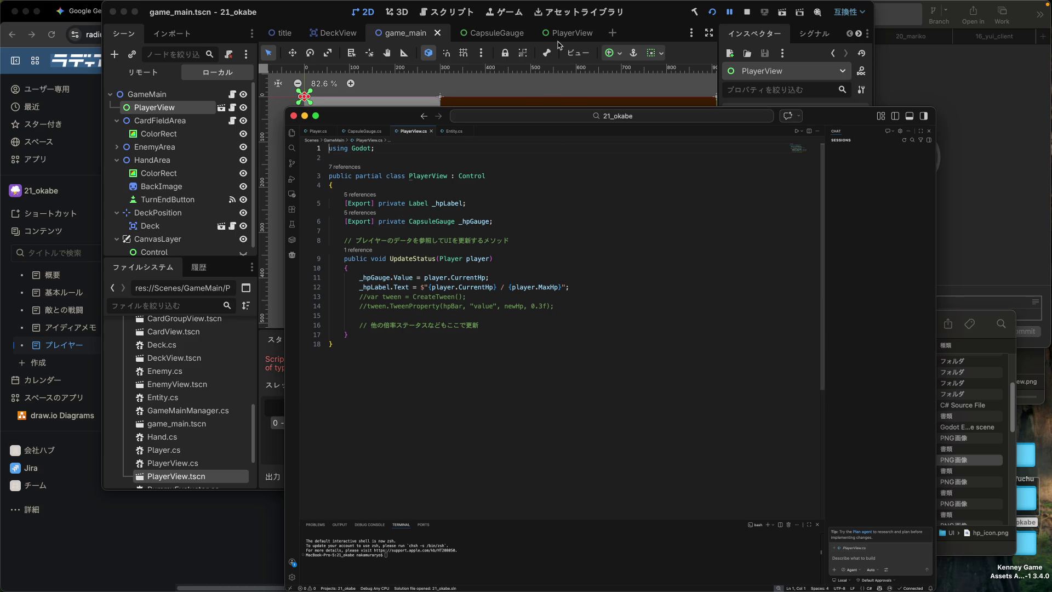
pyautogui.click(651, 25)
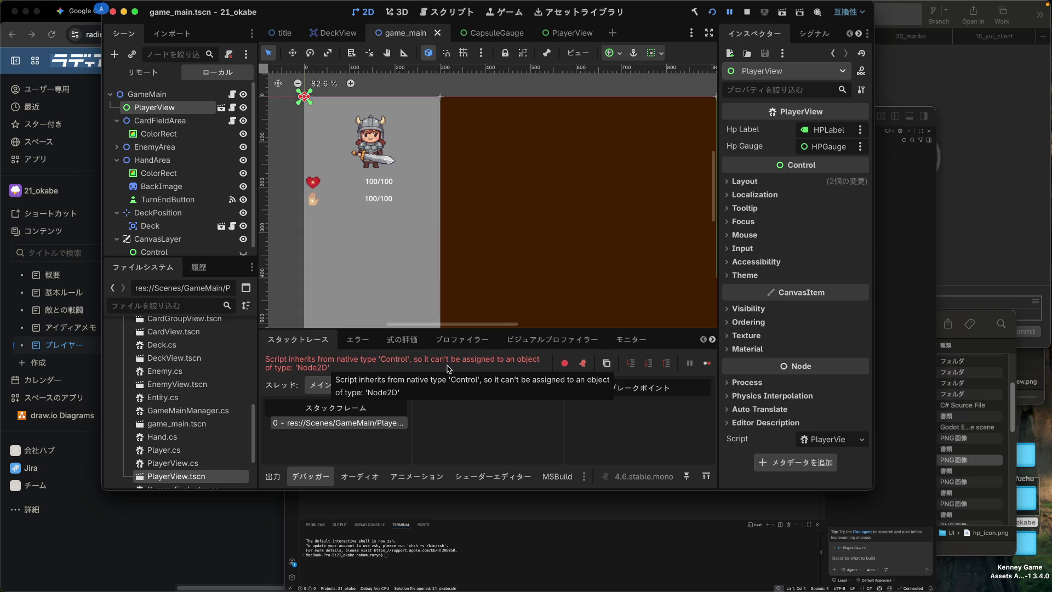
# Step: Compare the PlayerView.cs code against the reported script-type error in Godot
pyautogui.click(910, 210)
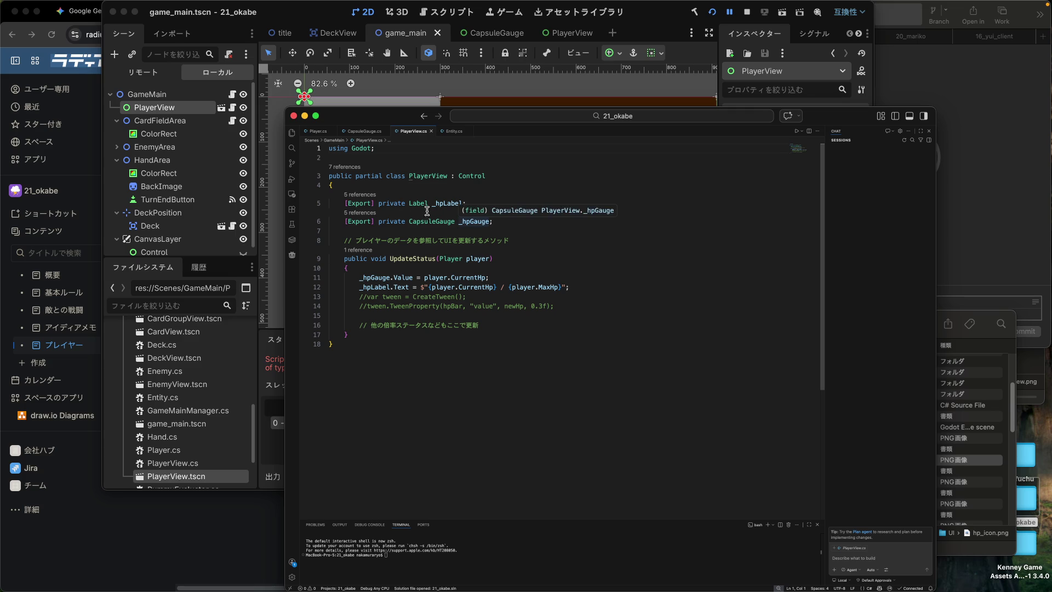
pyautogui.click(148, 94)
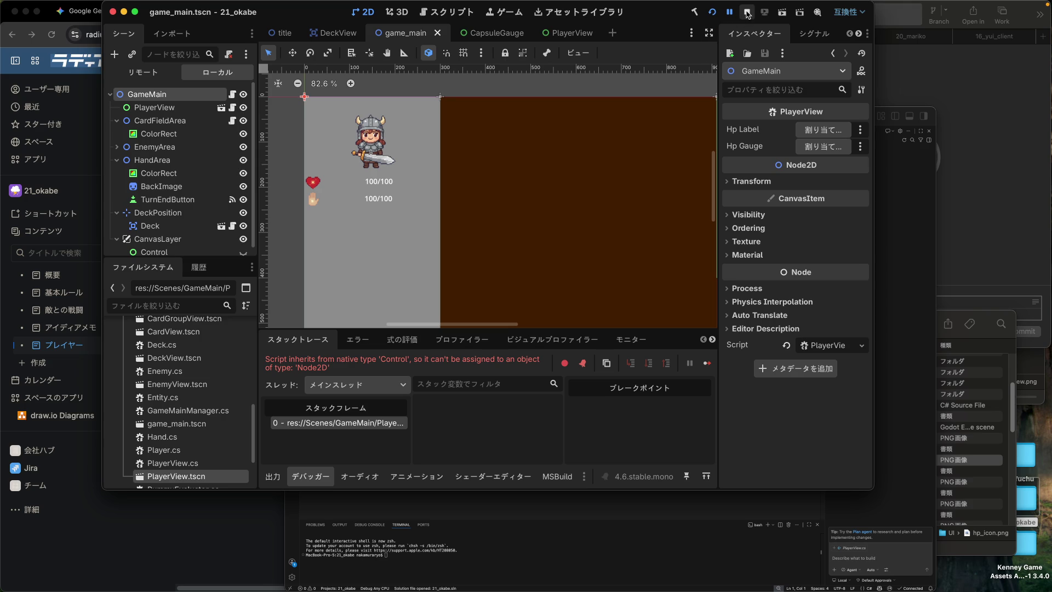
pyautogui.click(925, 209)
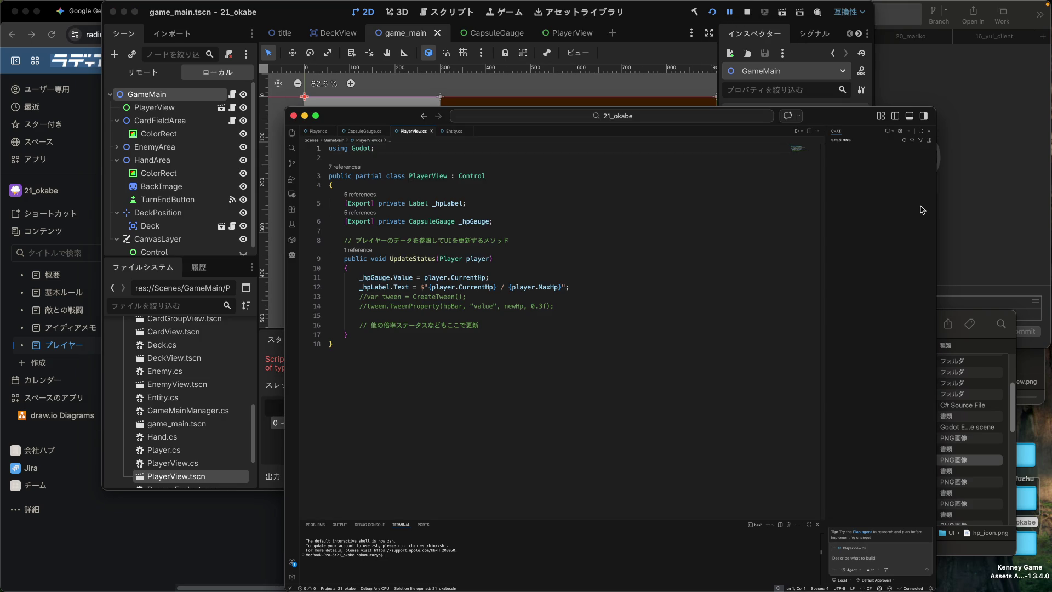
# Step: Advance the 21_okabe debug game past its title screen, then close its window
pyautogui.hotkey('ctrl', 'Up')
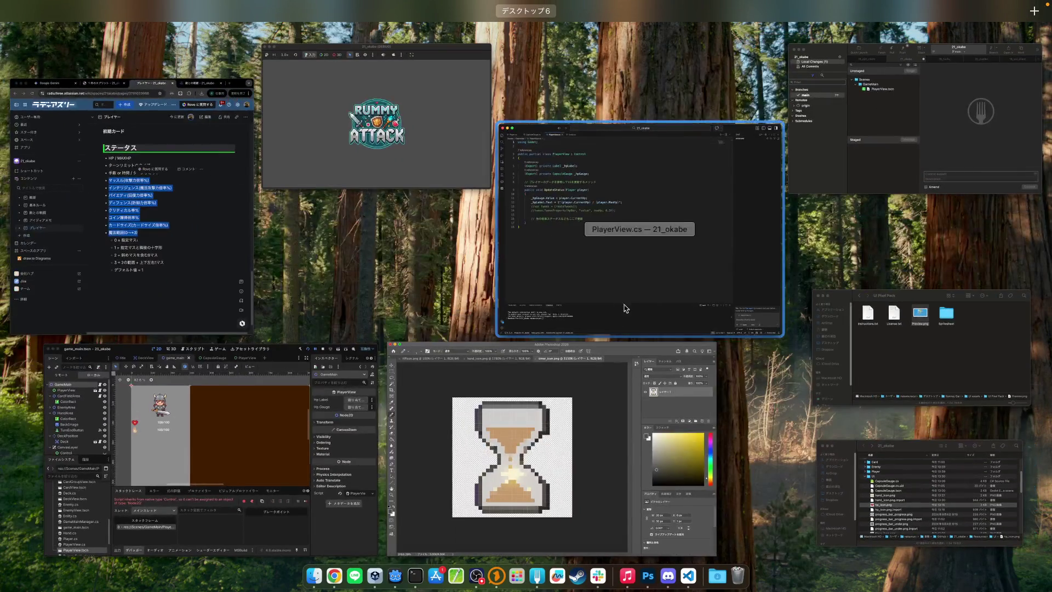
pyautogui.click(399, 116)
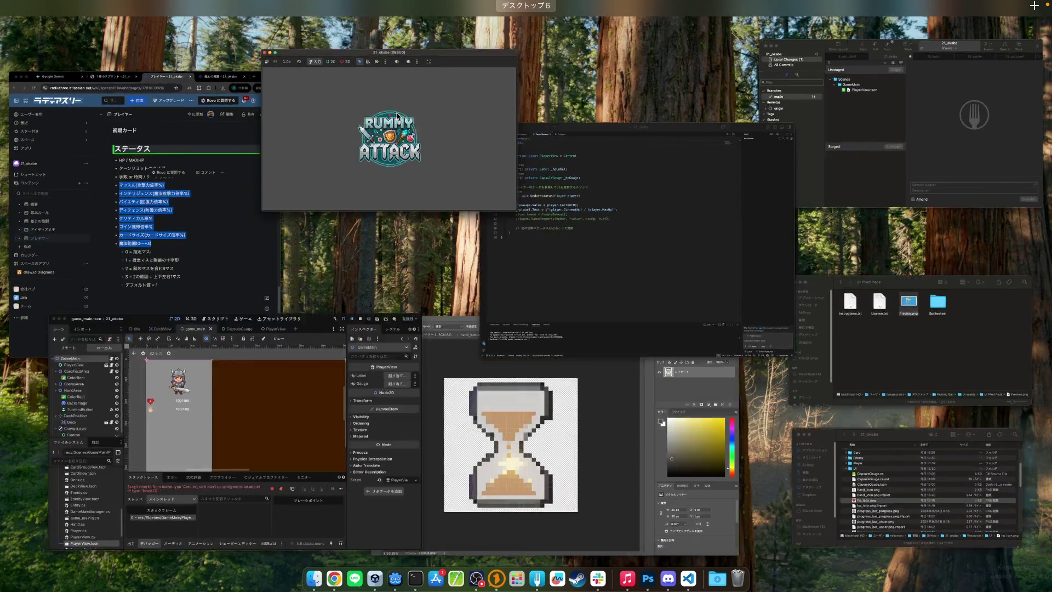
pyautogui.click(544, 267)
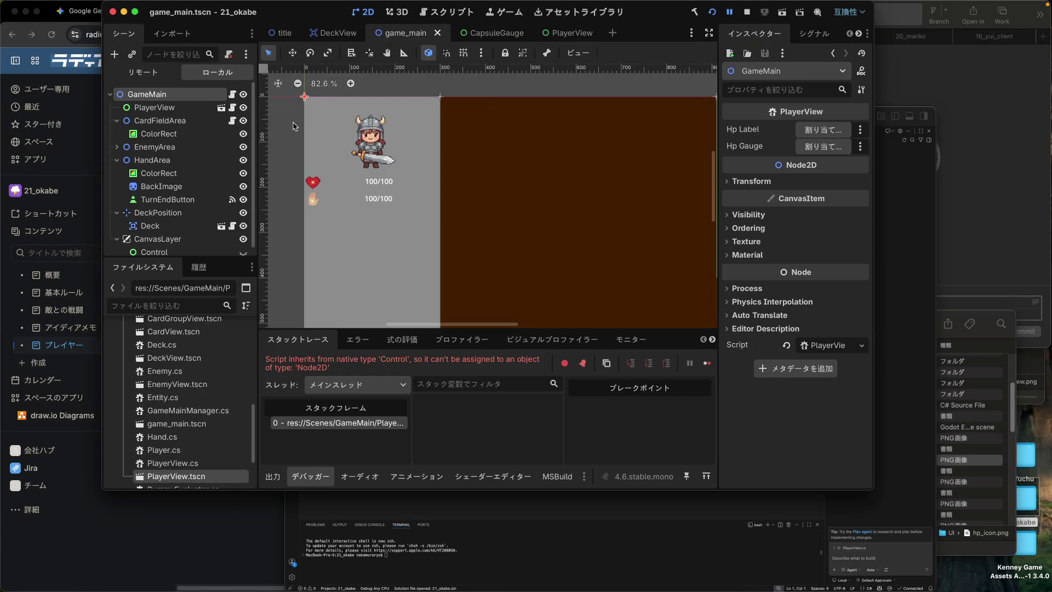
pyautogui.hotkey('ctrl', 'Up')
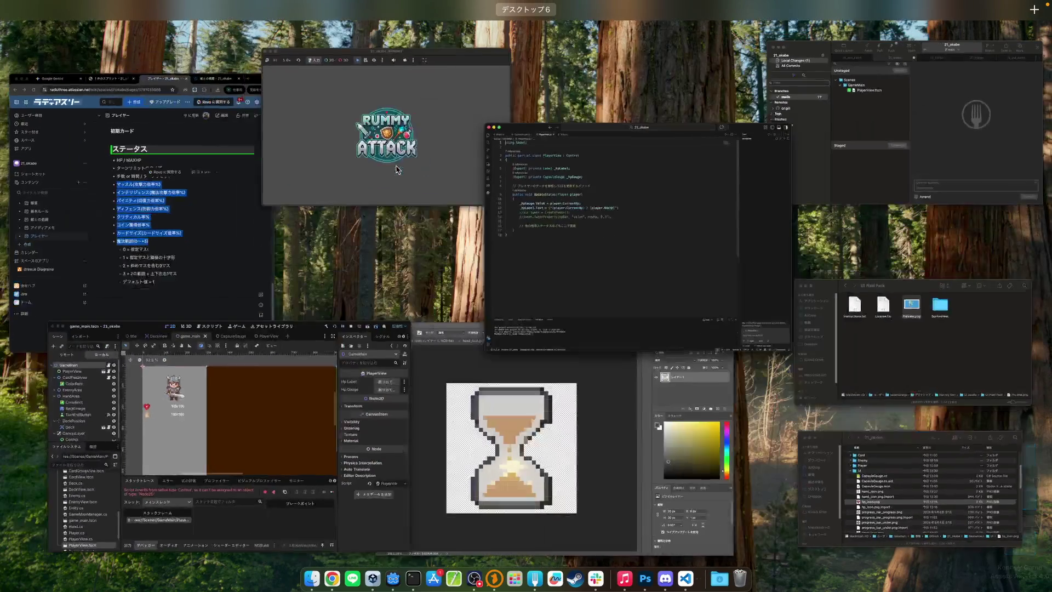
pyautogui.click(269, 50)
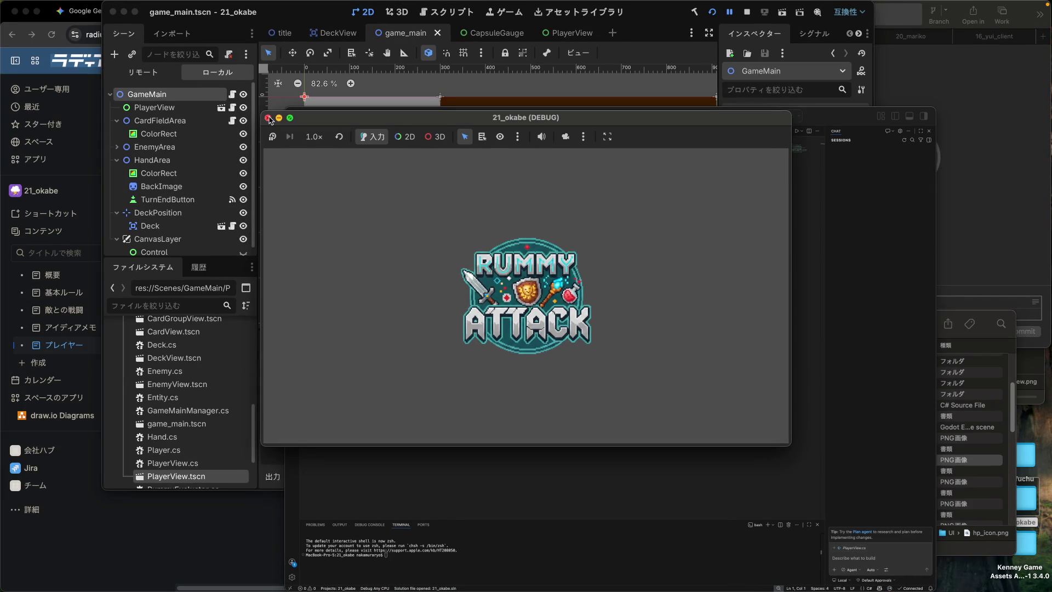
pyautogui.click(267, 118)
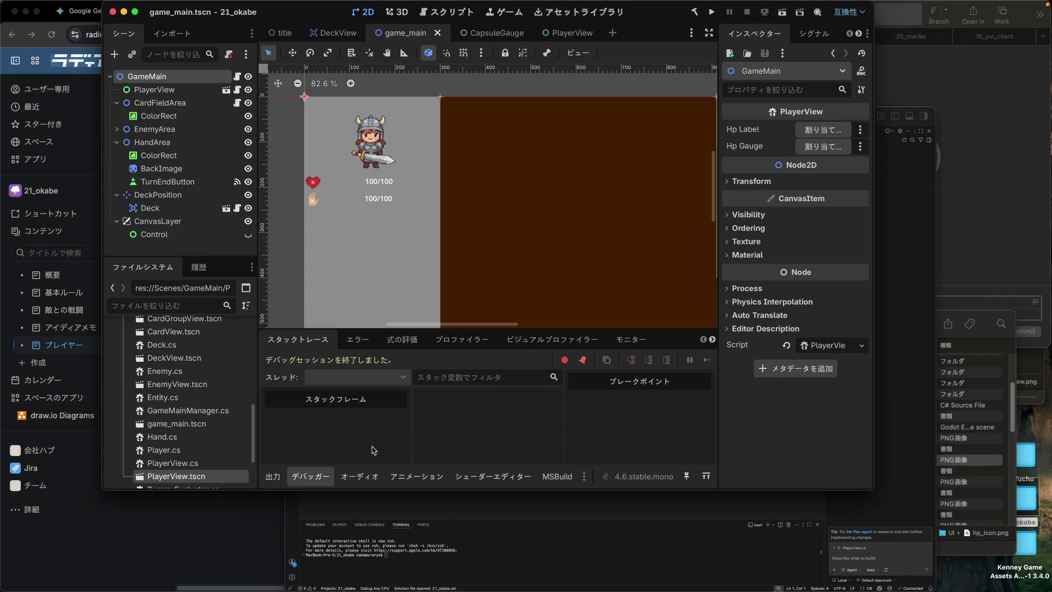
# Step: Show the Output log, then open and dismiss the GameMain node's context menu
pyautogui.click(272, 477)
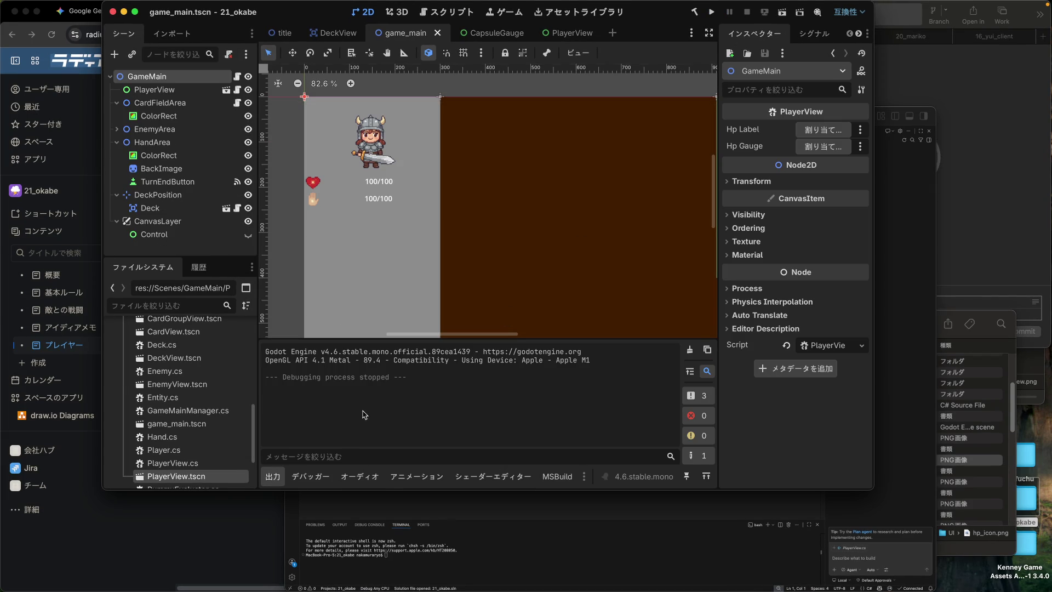
pyautogui.rightClick(143, 79)
pyautogui.moveTo(167, 93)
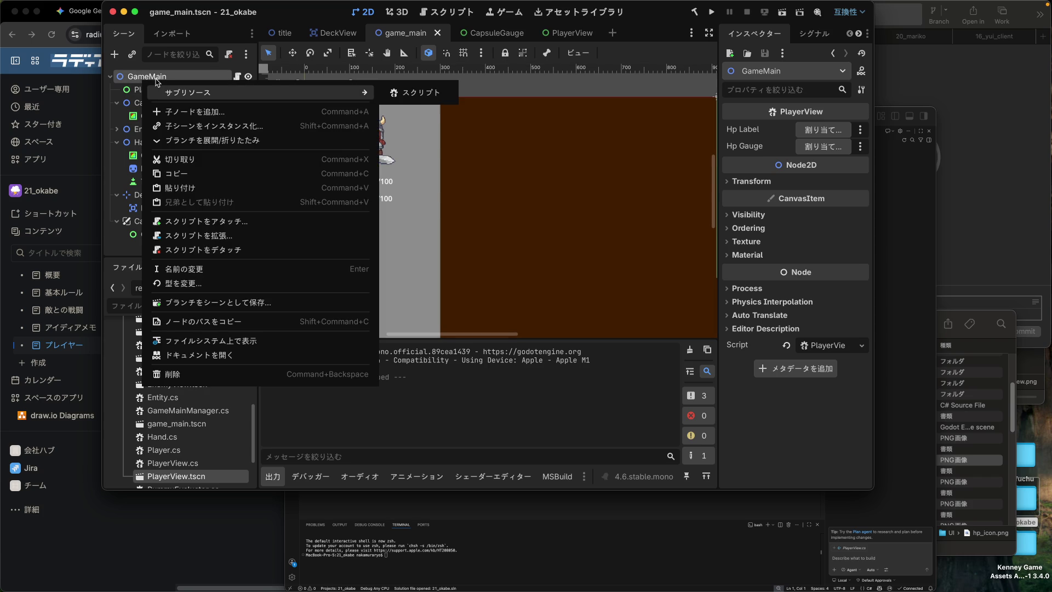
pyautogui.click(155, 81)
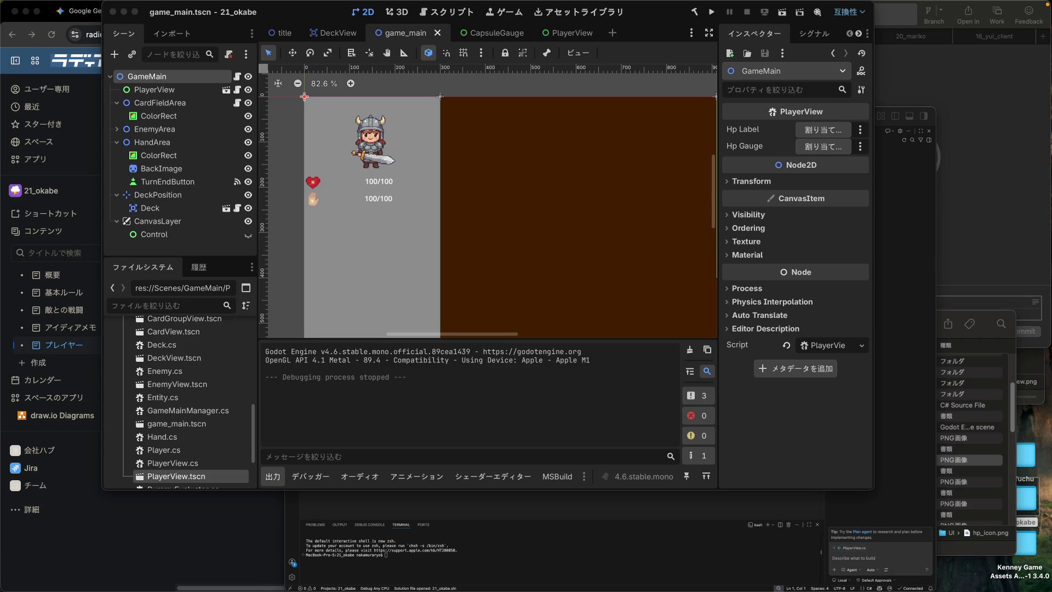
# Step: Close the 敵との戦闘 tab in Confluence
pyautogui.click(86, 88)
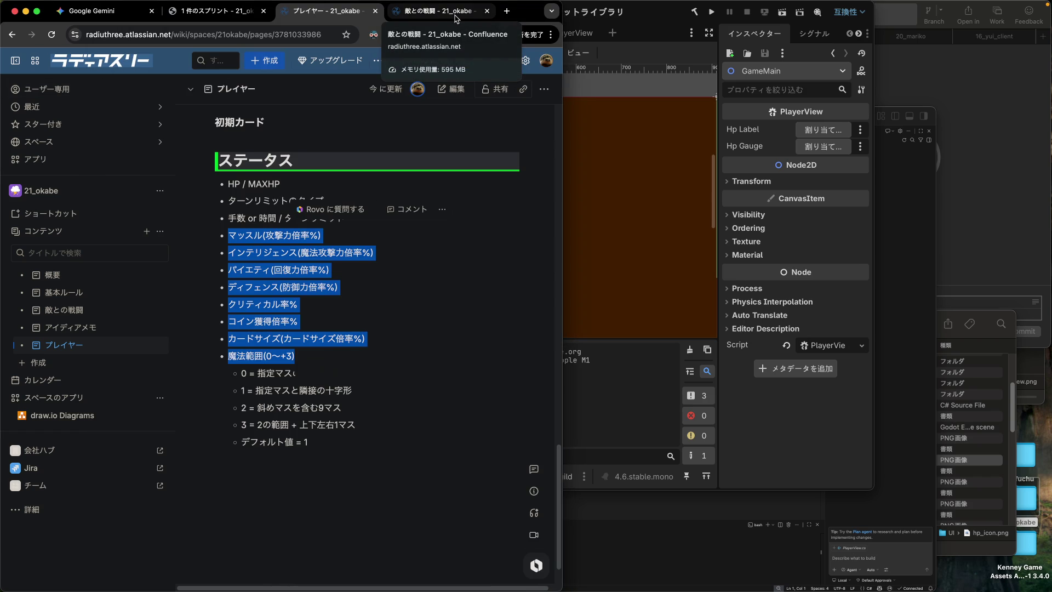
pyautogui.click(454, 19)
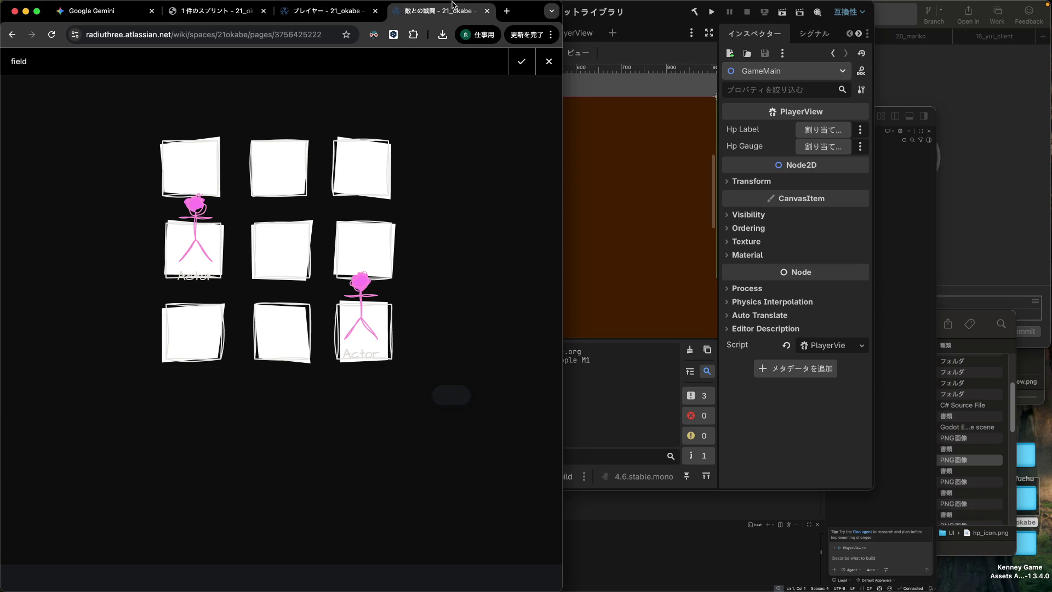
pyautogui.click(486, 11)
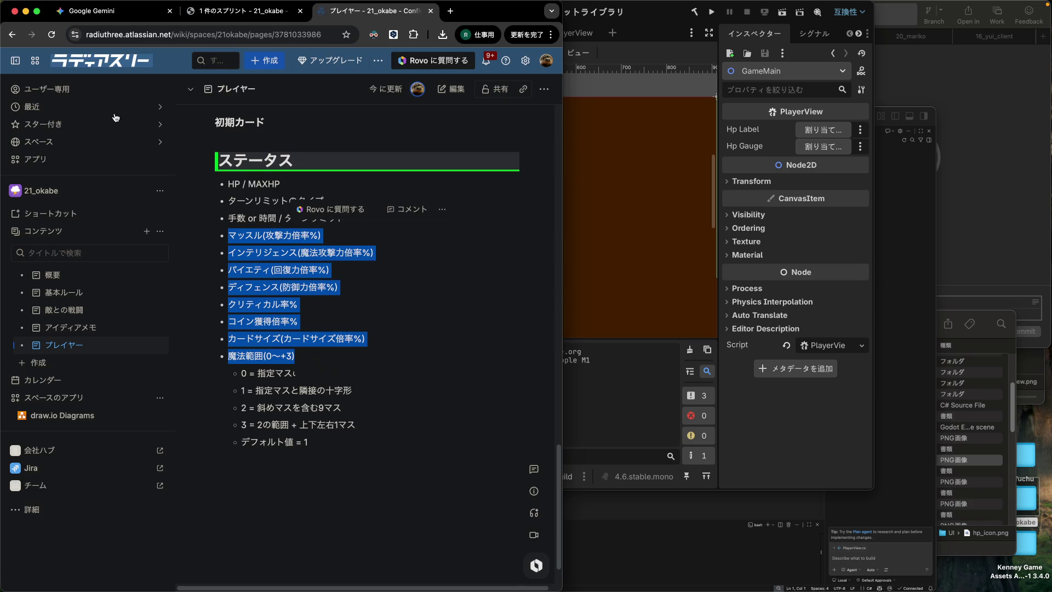
# Step: Open the 19_fuchu space and read its 概要 page
pyautogui.click(73, 143)
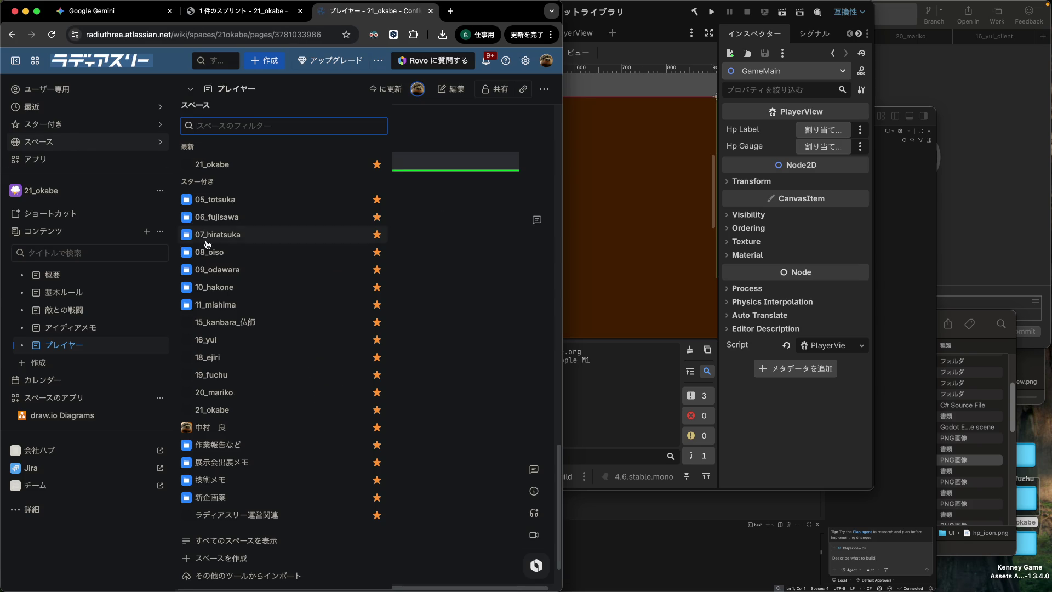
pyautogui.keyDown('super'); pyautogui.click(219, 376); pyautogui.keyUp('super')
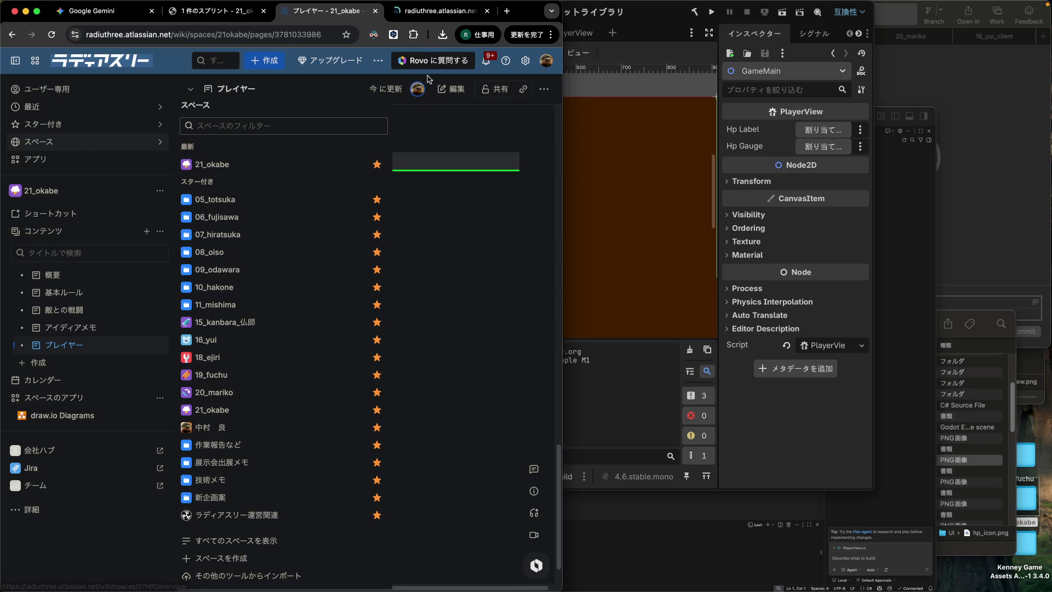
pyautogui.click(430, 15)
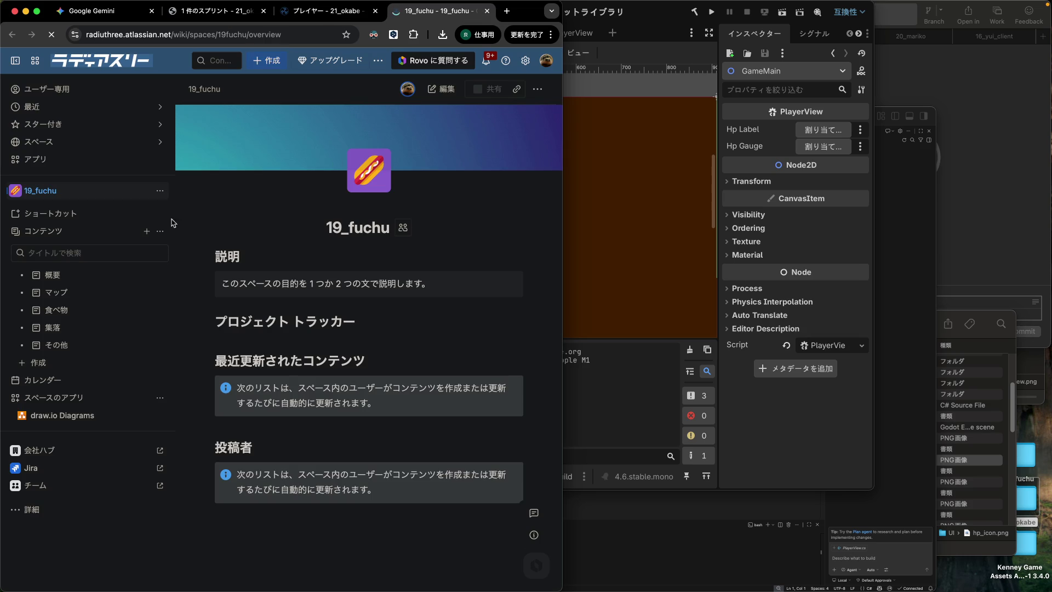
pyautogui.click(62, 277)
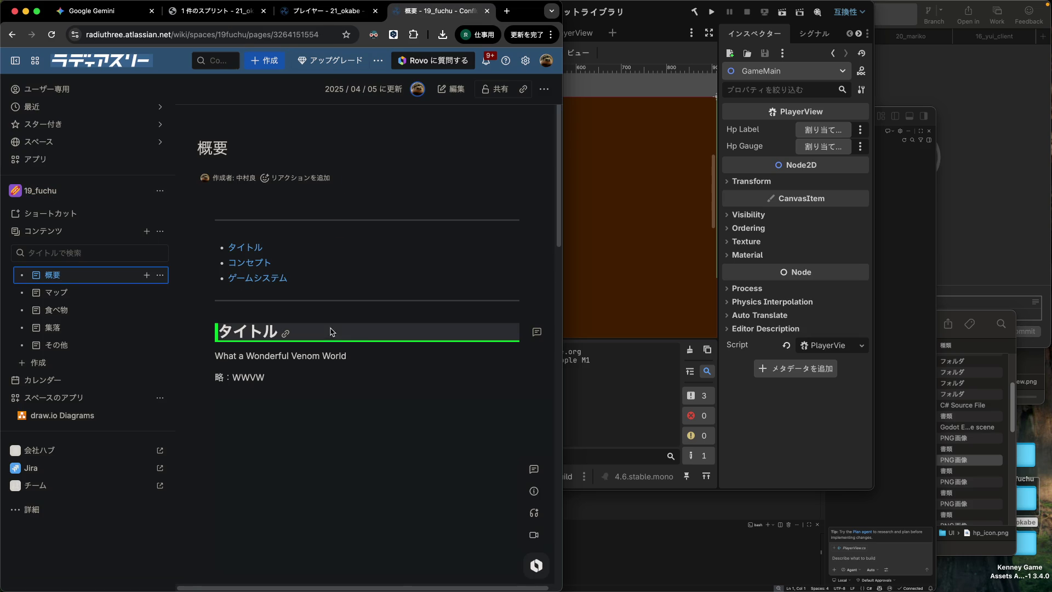
pyautogui.scroll(-4, 367, 342)
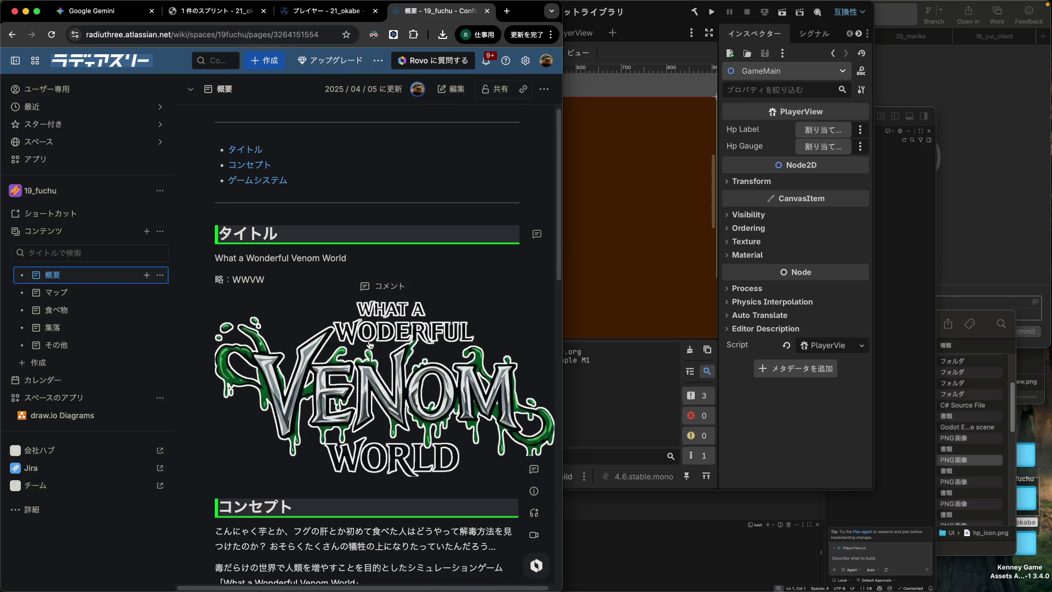
pyautogui.scroll(-2, 371, 344)
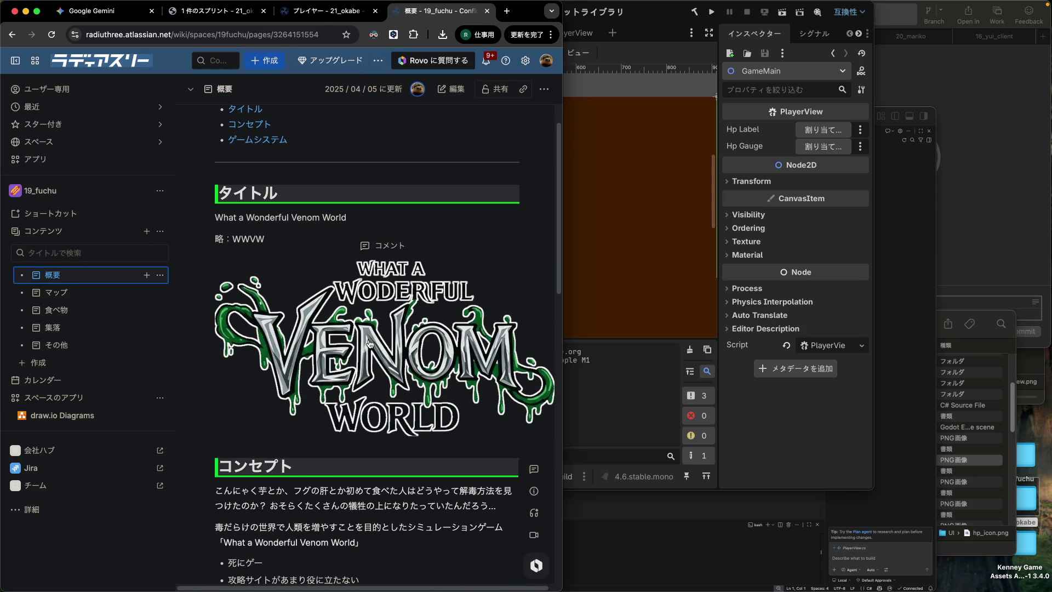
# Step: View the 21_okabe 概要 page, then return to the Godot editor
pyautogui.click(339, 12)
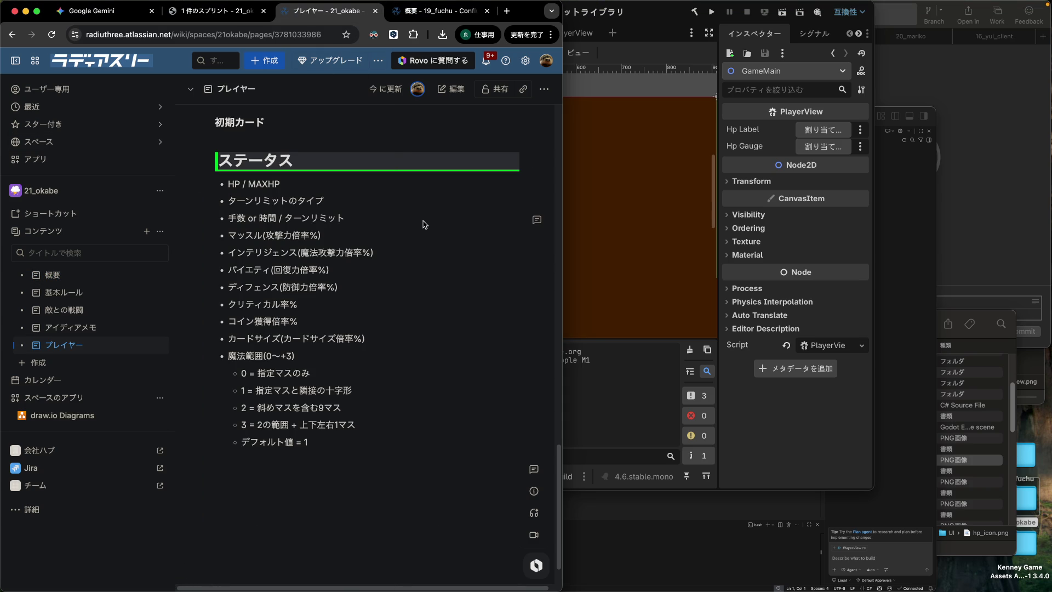
pyautogui.click(55, 281)
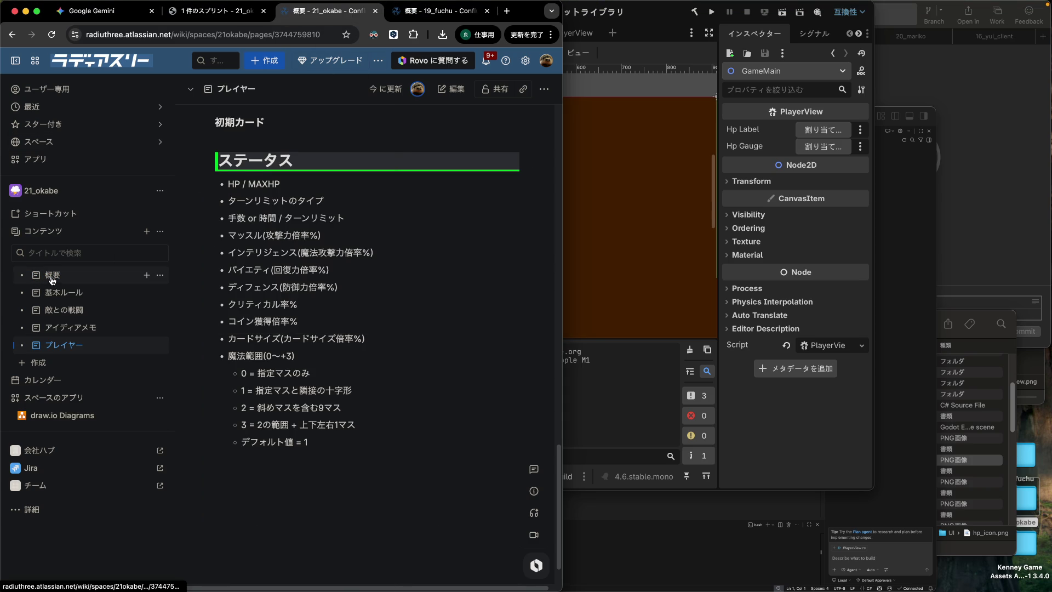
pyautogui.scroll(-3, 396, 402)
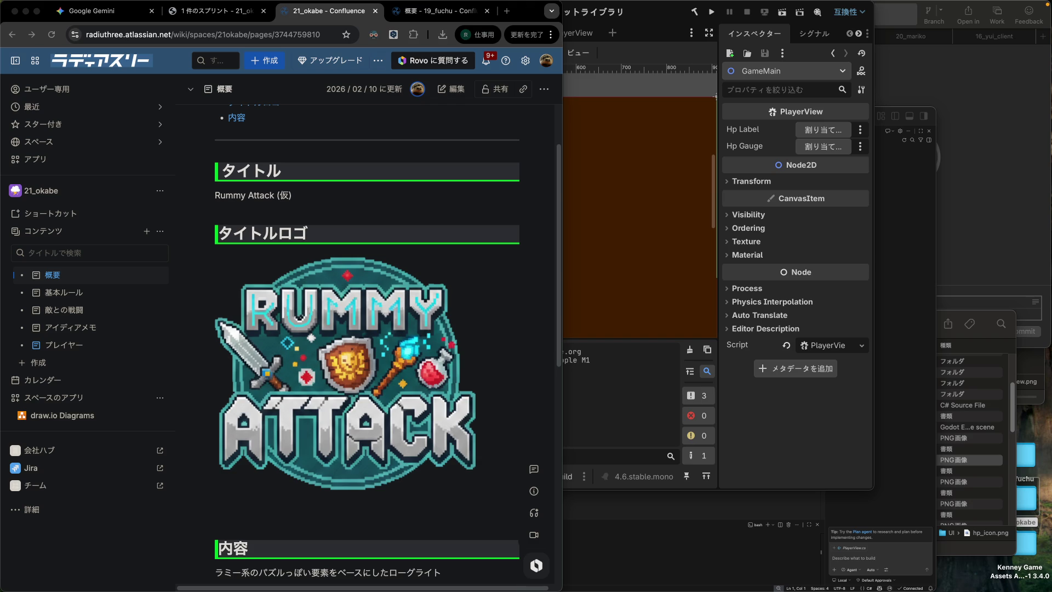
pyautogui.click(654, 16)
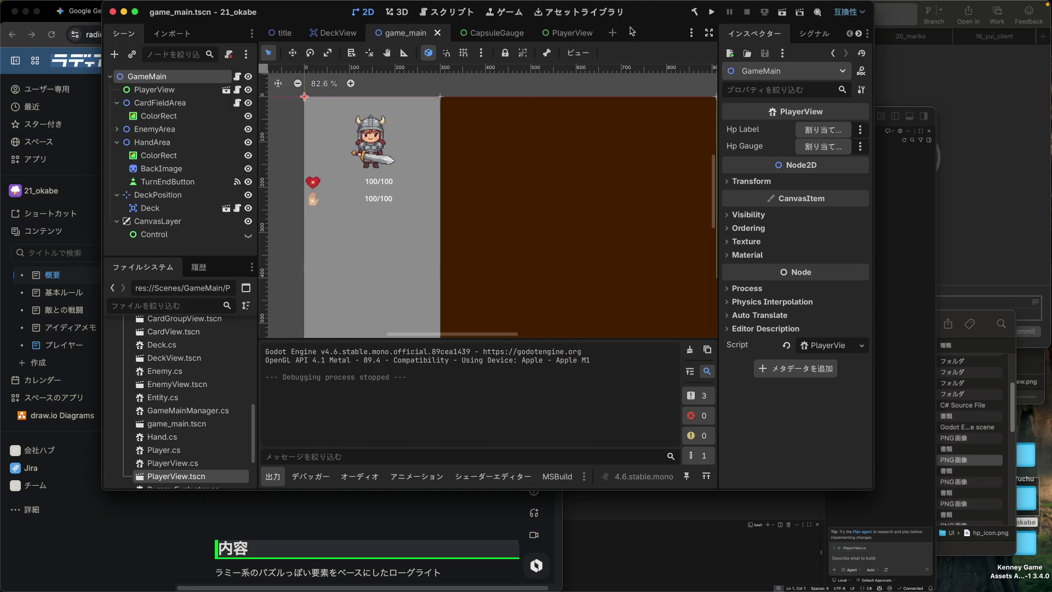